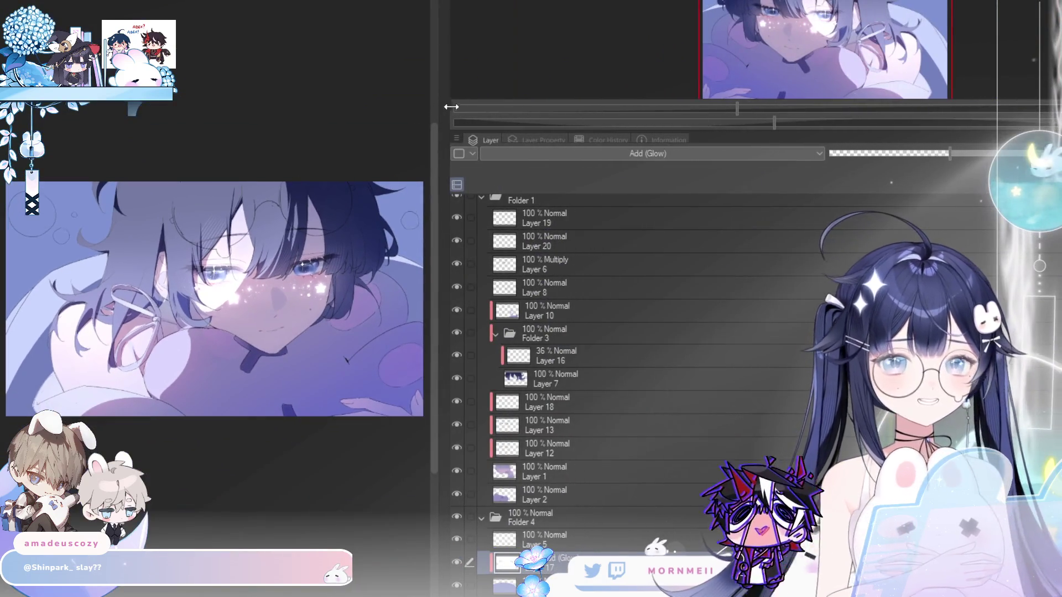
# Widen the canvas area by moving the divider beside the Layer palette to the right.
pyautogui.moveTo(504, 98); pyautogui.dragTo(589, 102)
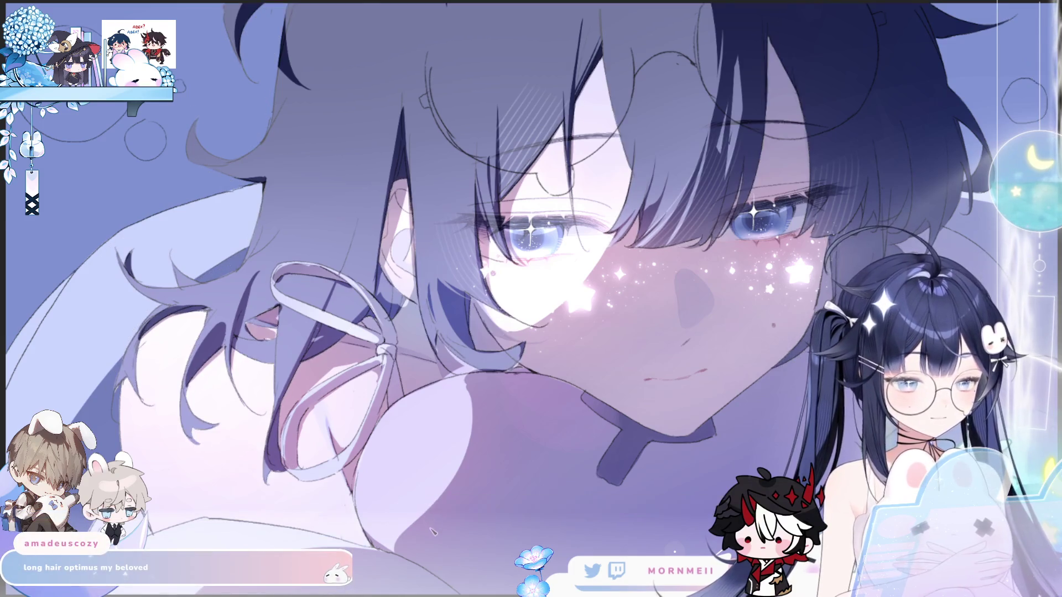
pyautogui.press('h')
pyautogui.press('h')
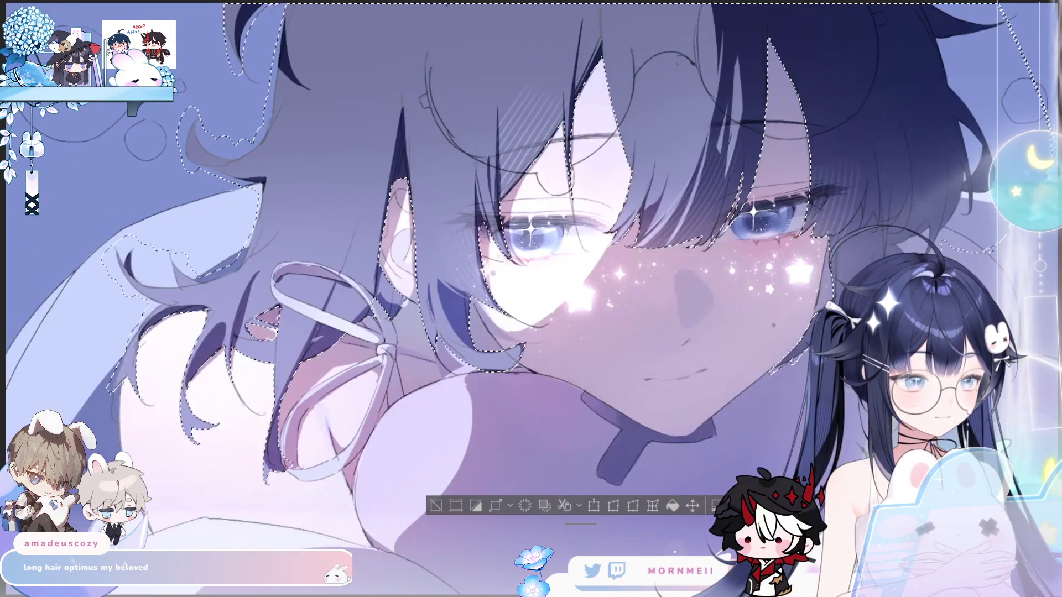
pyautogui.hotkey('ctrl', '0')
pyautogui.press('h')
pyautogui.press('h')
pyautogui.press('h')
pyautogui.moveTo(840, 497)
pyautogui.mouseDown()
pyautogui.moveTo(753, 415)
pyautogui.moveTo(730, 407)
pyautogui.mouseUp()
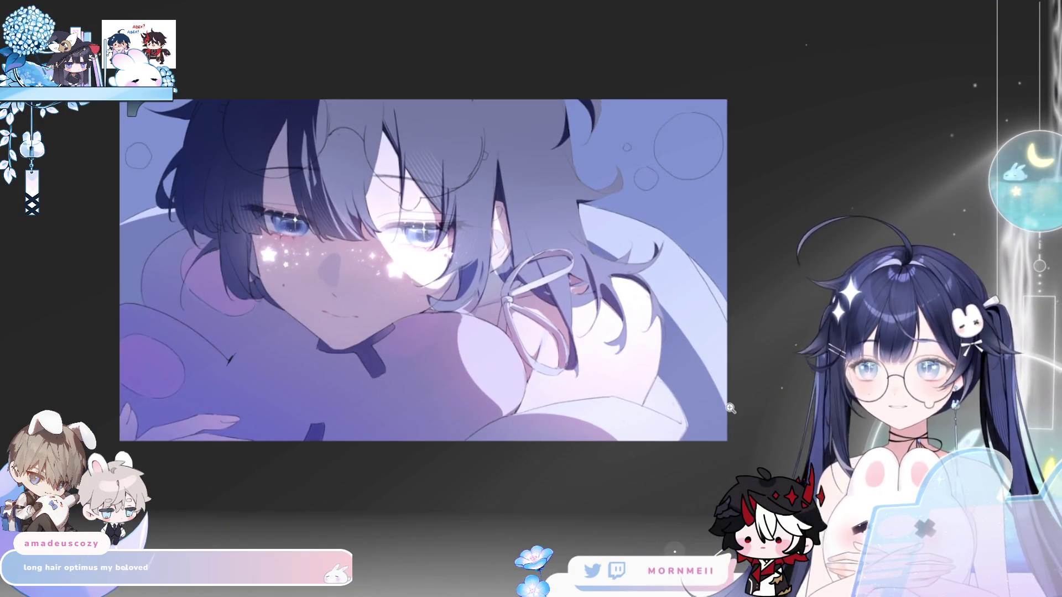
pyautogui.press('h')
pyautogui.press('h')
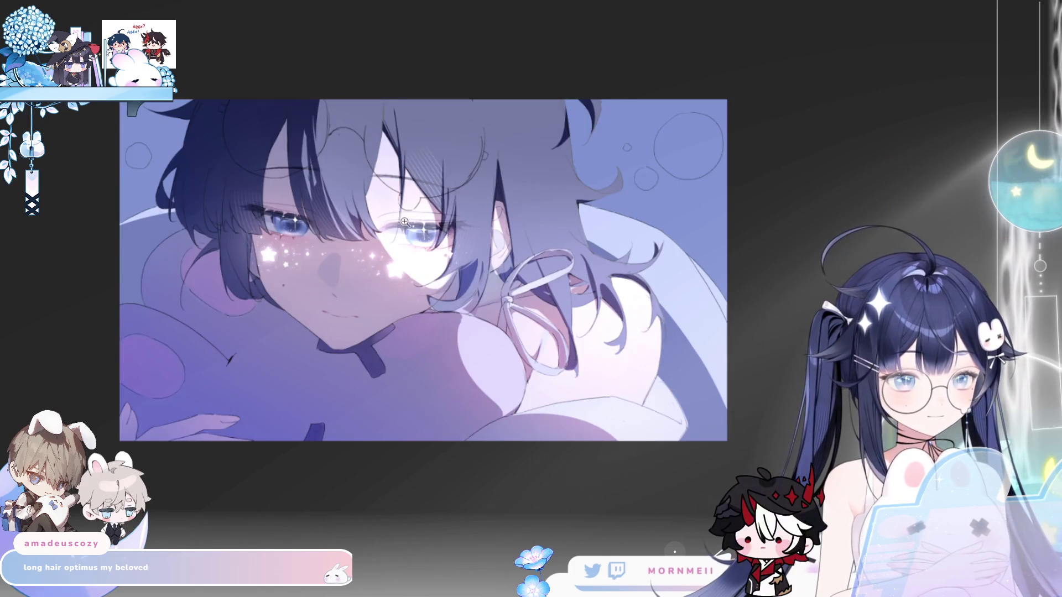
pyautogui.click(409, 218)
pyautogui.press('h')
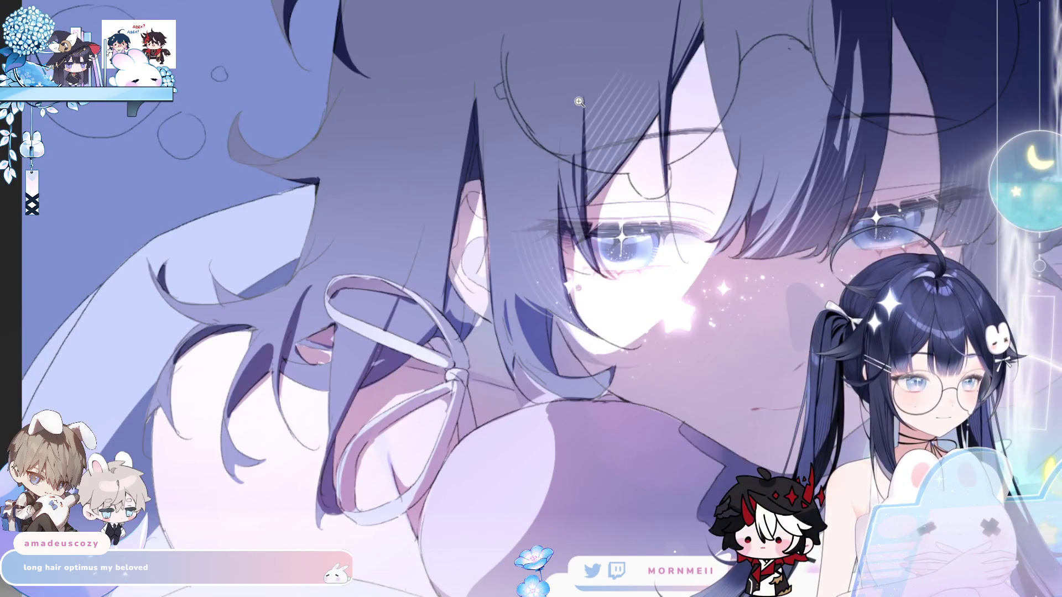
pyautogui.press('h')
pyautogui.press('h')
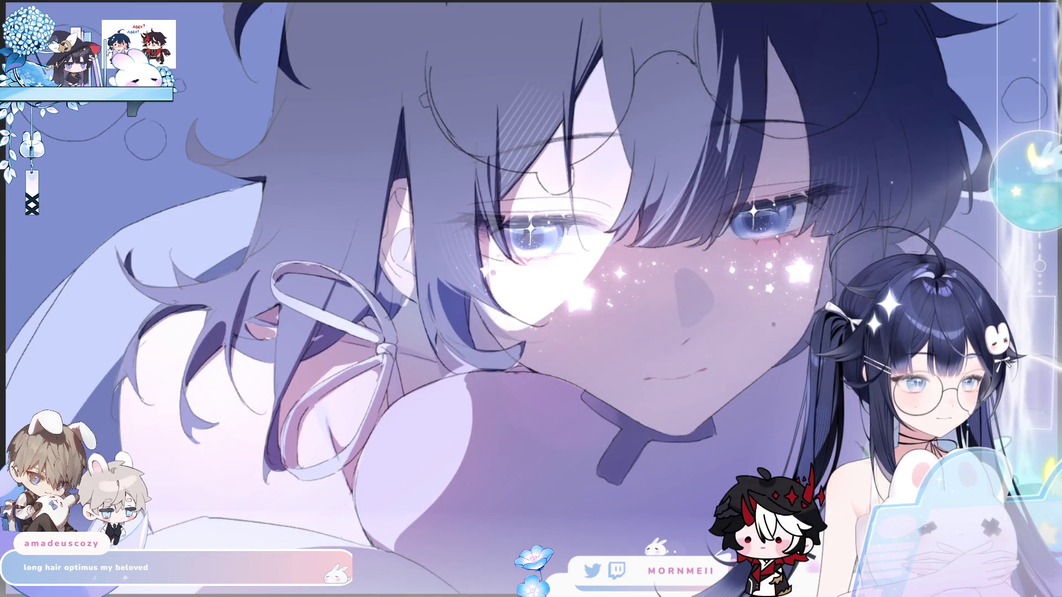
pyautogui.press('h')
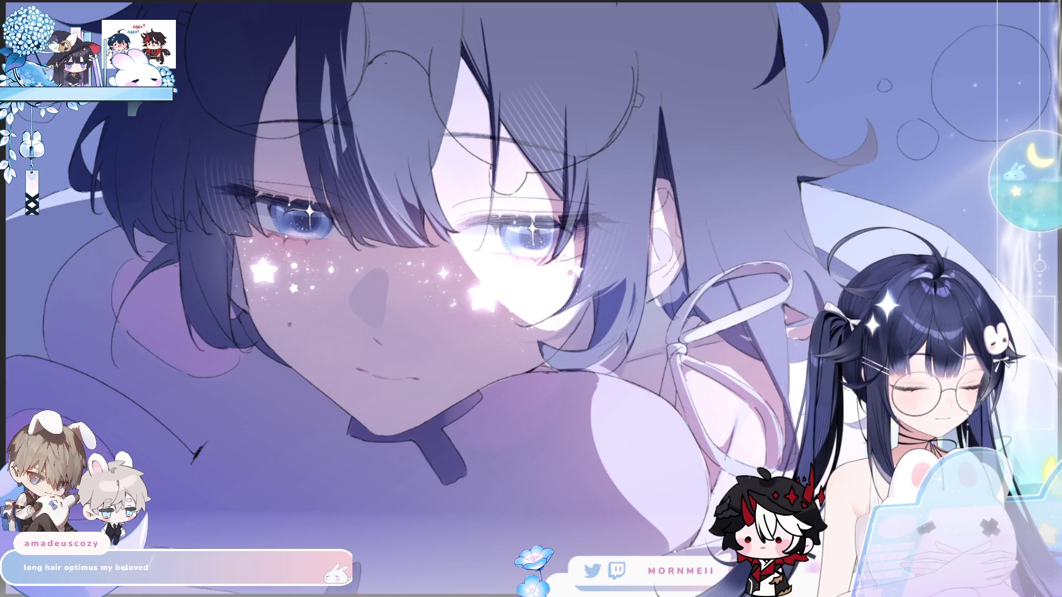
pyautogui.press('h')
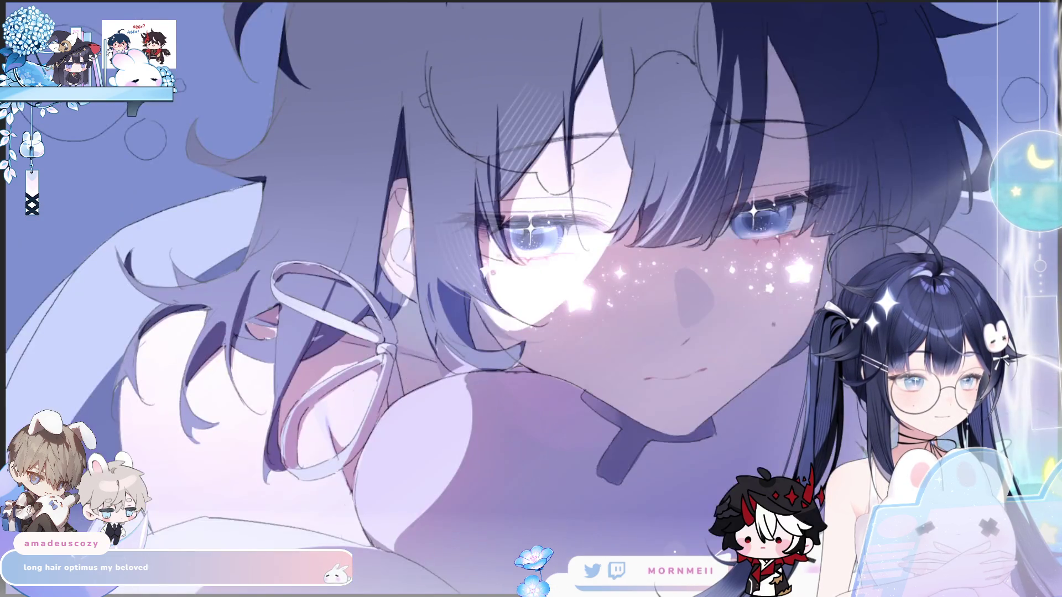
pyautogui.press('h')
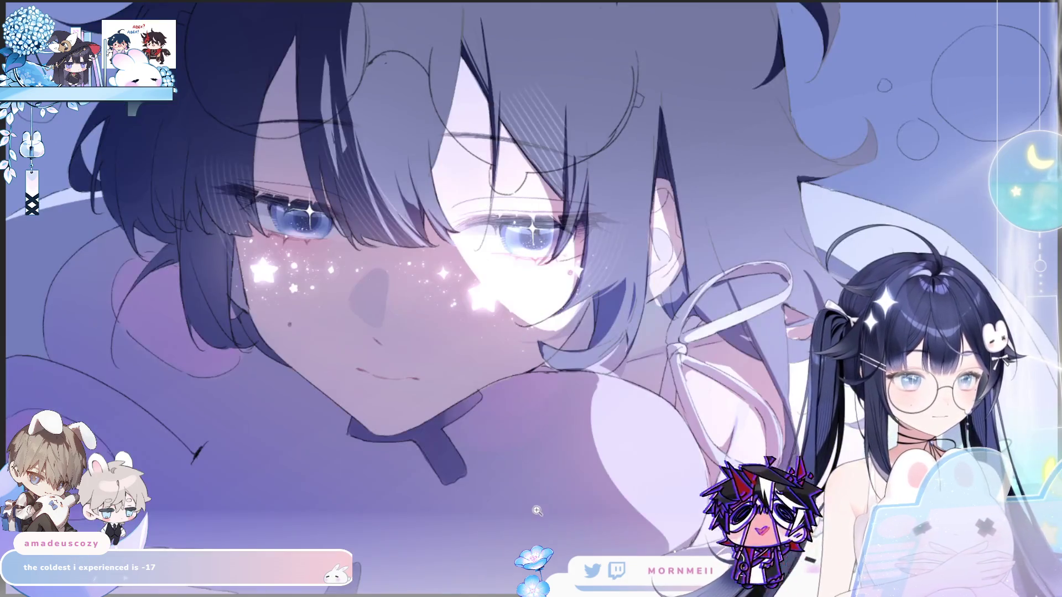
pyautogui.click(521, 487)
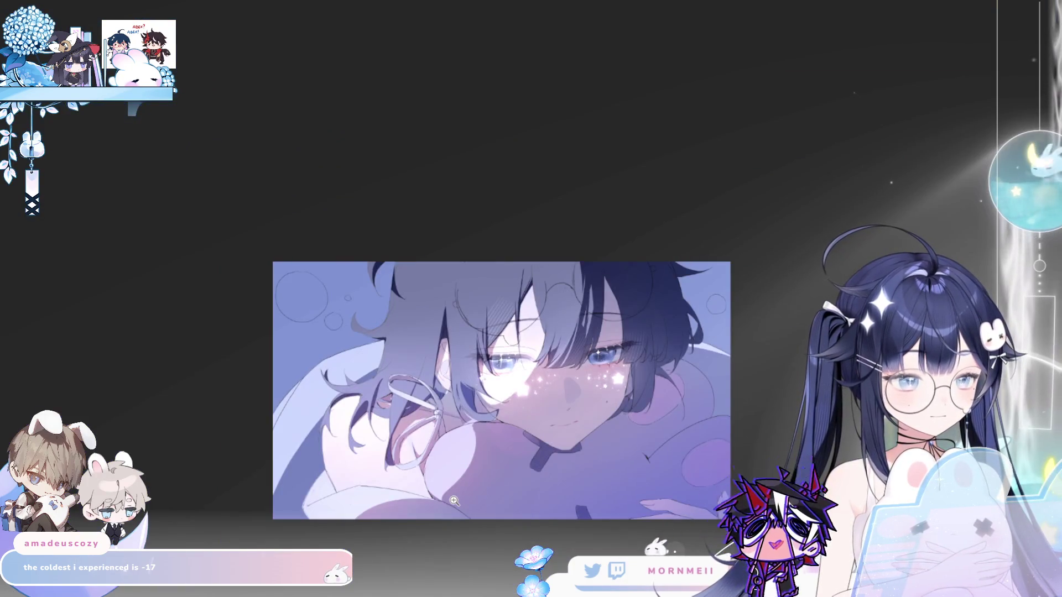
pyautogui.click(655, 444)
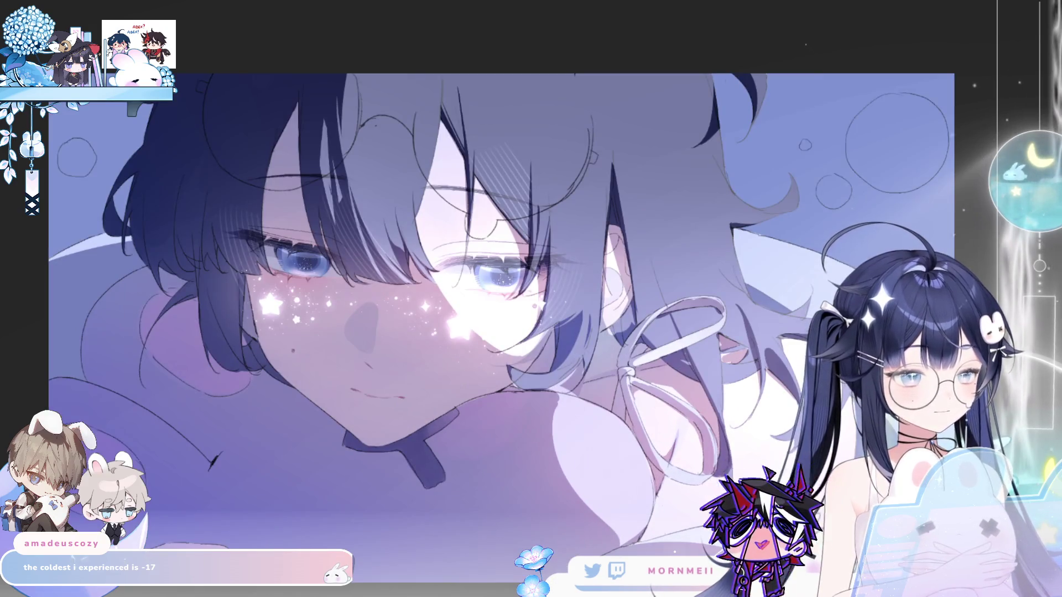
pyautogui.press('F11')
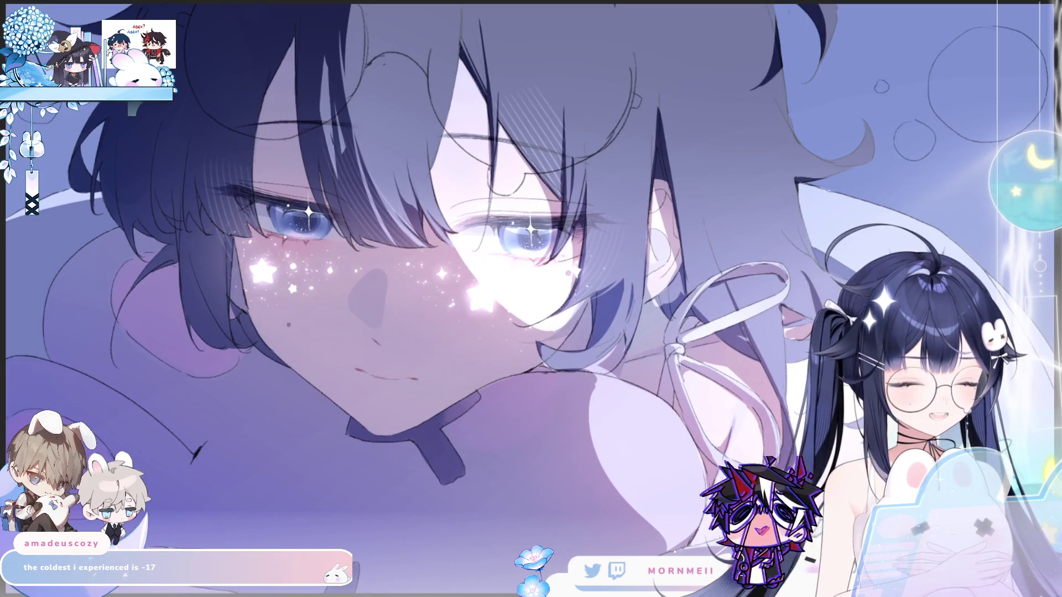
pyautogui.press('h')
pyautogui.press('h')
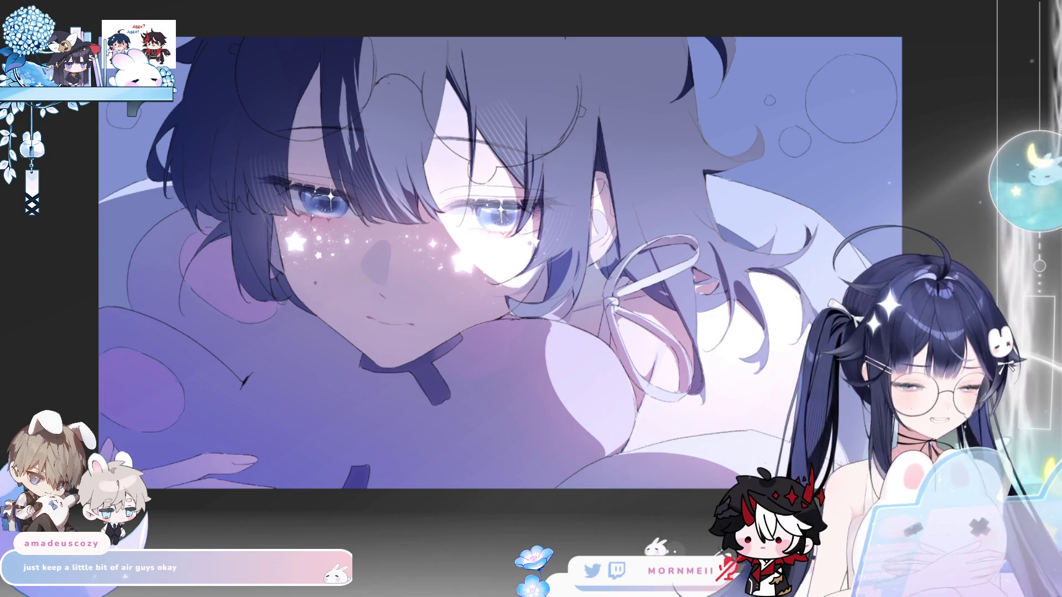
pyautogui.press('h')
pyautogui.press('h')
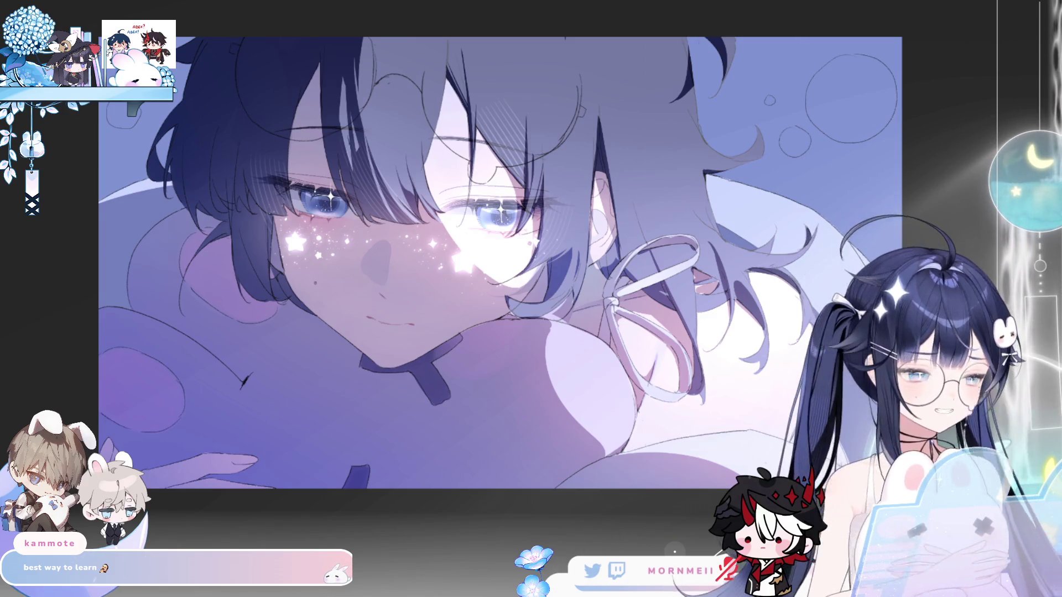
pyautogui.press('h')
pyautogui.press('h')
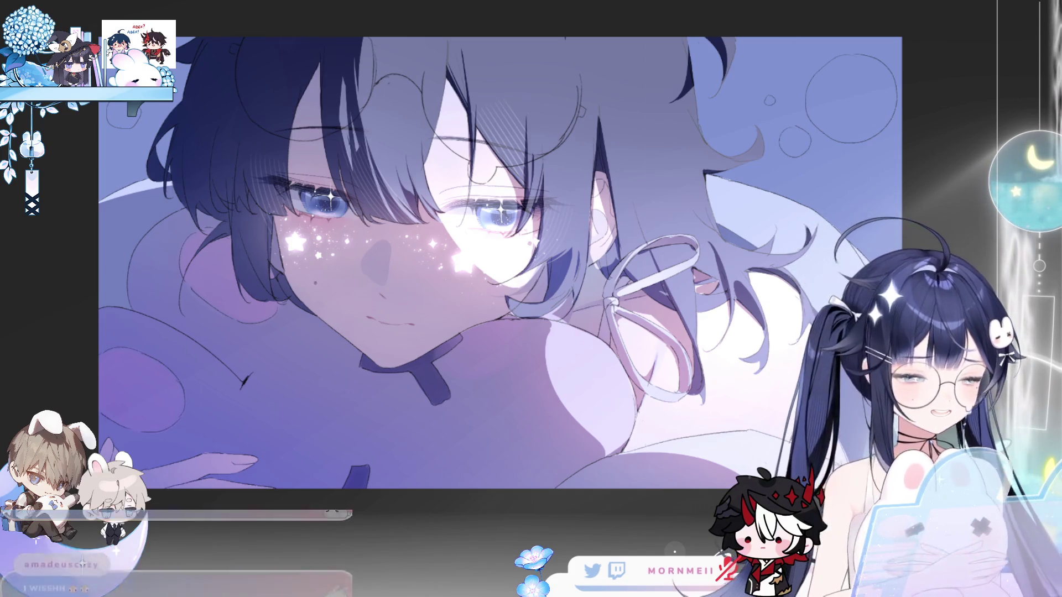
pyautogui.scroll(3, 365, 224)
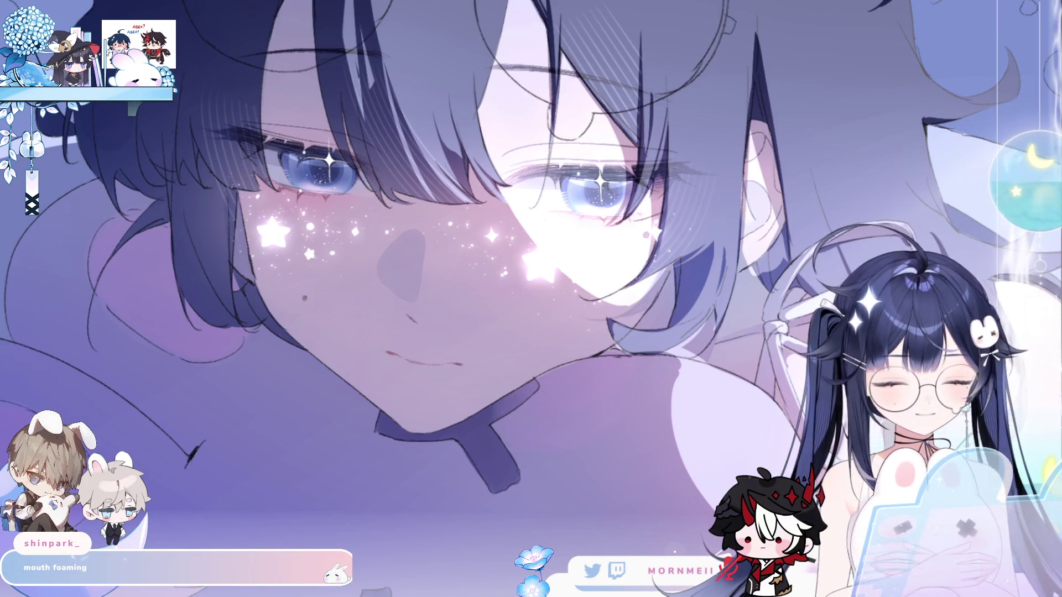
# Erase the stray sketch arcs around the glasses, checking the drawing in a mirrored view.
pyautogui.scroll(4, 531, 332)
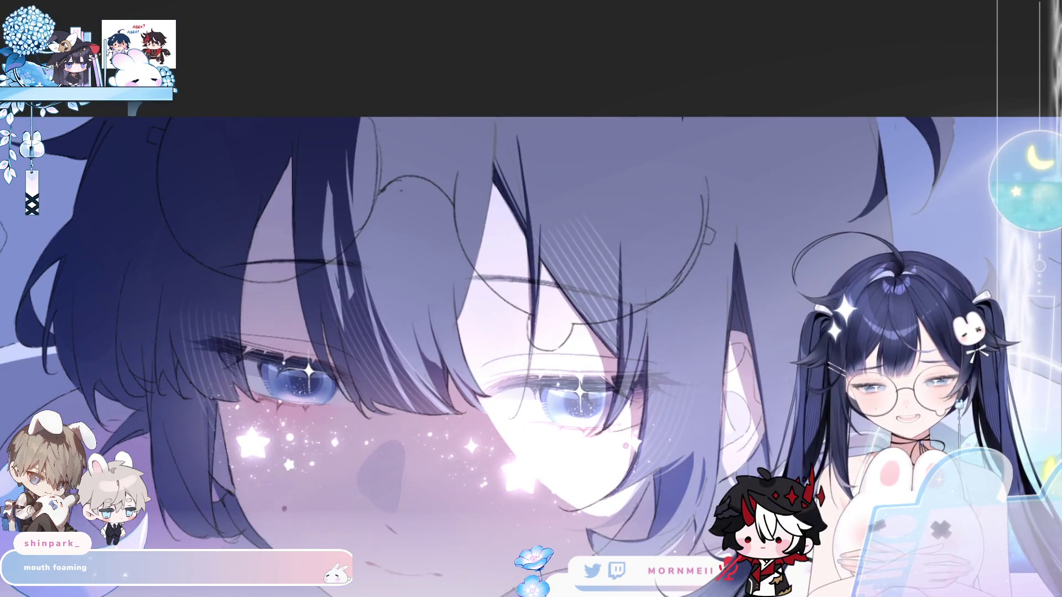
pyautogui.scroll(3, 531, 332)
pyautogui.scroll(-1, 188, 39)
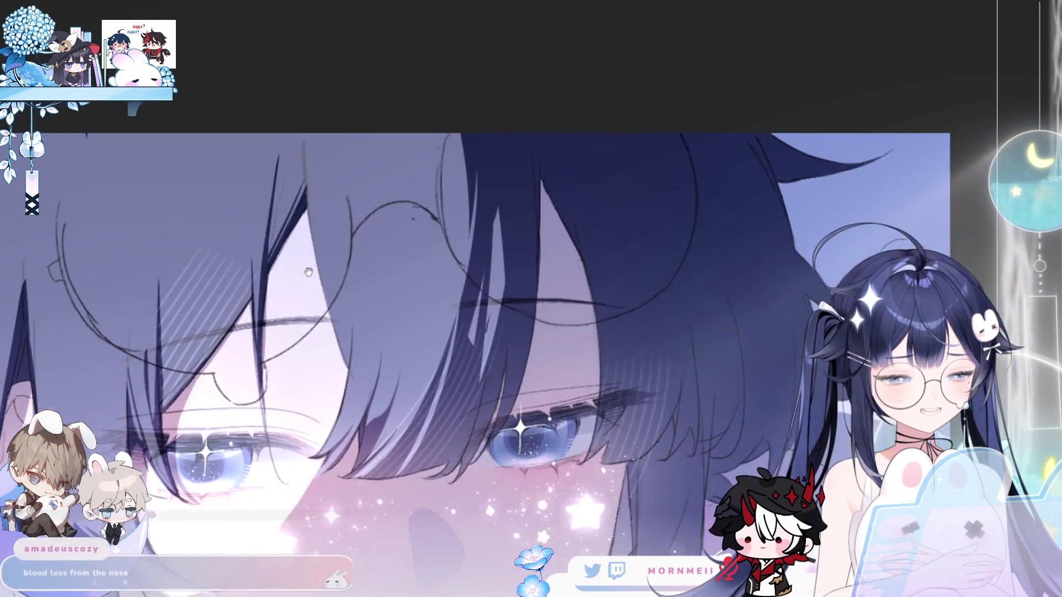
pyautogui.click(214, 188)
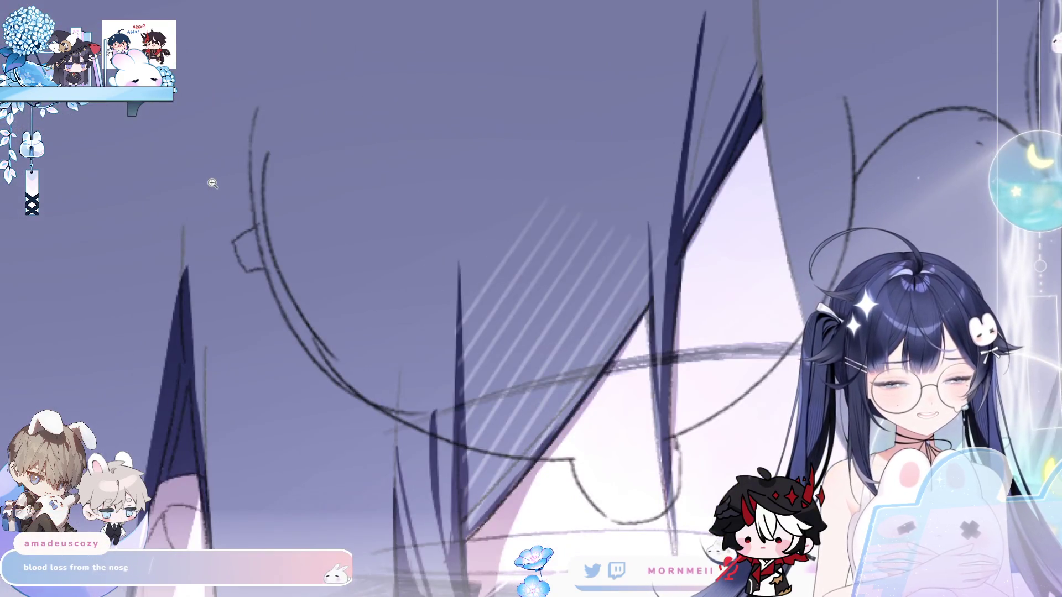
pyautogui.moveTo(264, 128)
pyautogui.mouseDown()
pyautogui.moveTo(302, 277)
pyautogui.moveTo(285, 249)
pyautogui.moveTo(330, 354)
pyautogui.moveTo(419, 411)
pyautogui.mouseUp()
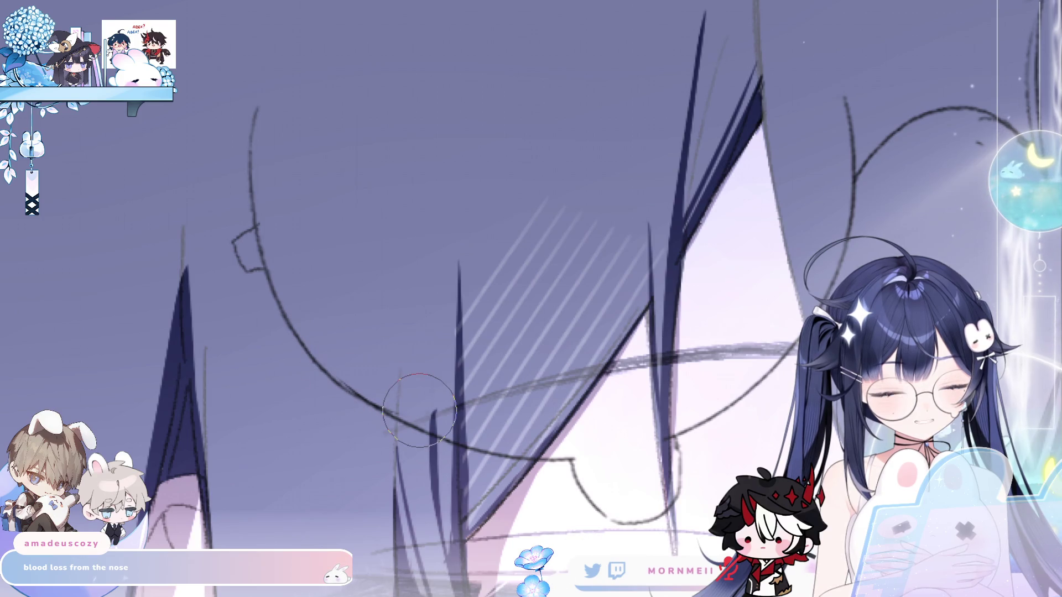
pyautogui.press('h')
pyautogui.moveTo(816, 222); pyautogui.dragTo(813, 257)
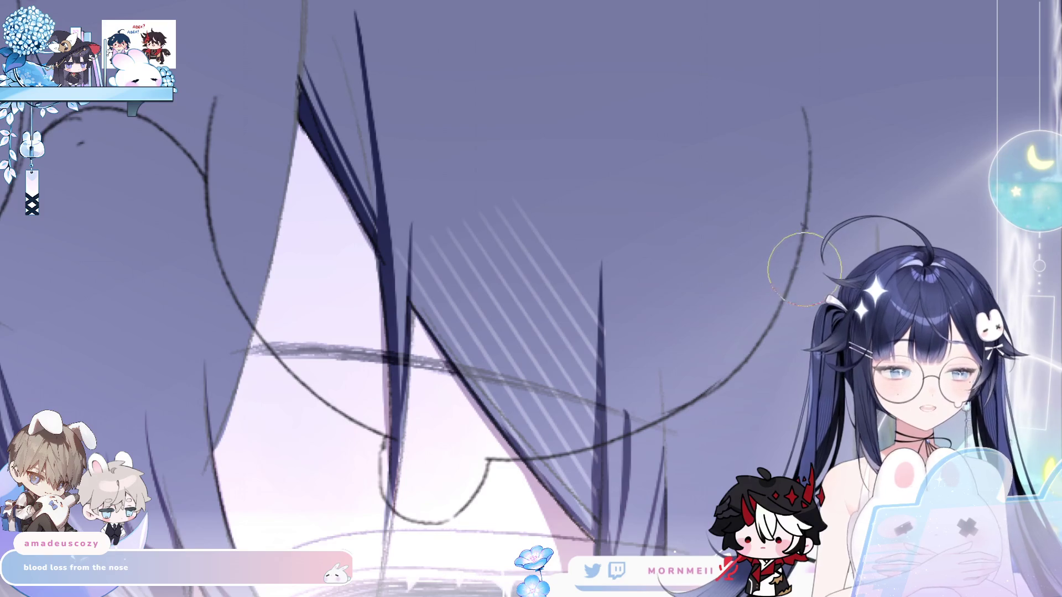
pyautogui.press('h')
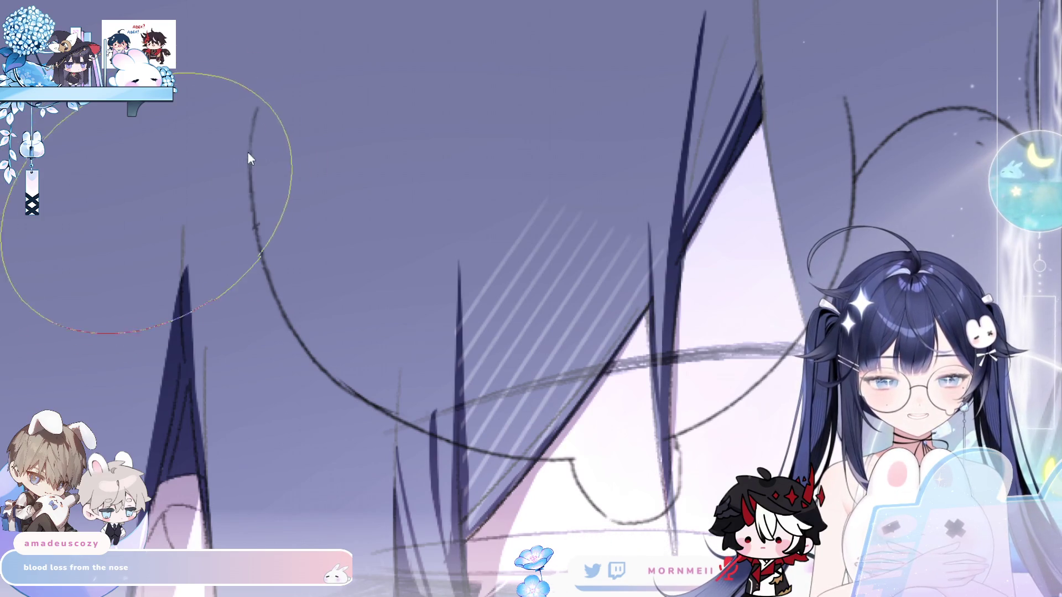
# Ink a dark line along the left lens rim arc down toward the bridge, redoing missed strokes.
pyautogui.moveTo(259, 55); pyautogui.dragTo(277, 282)
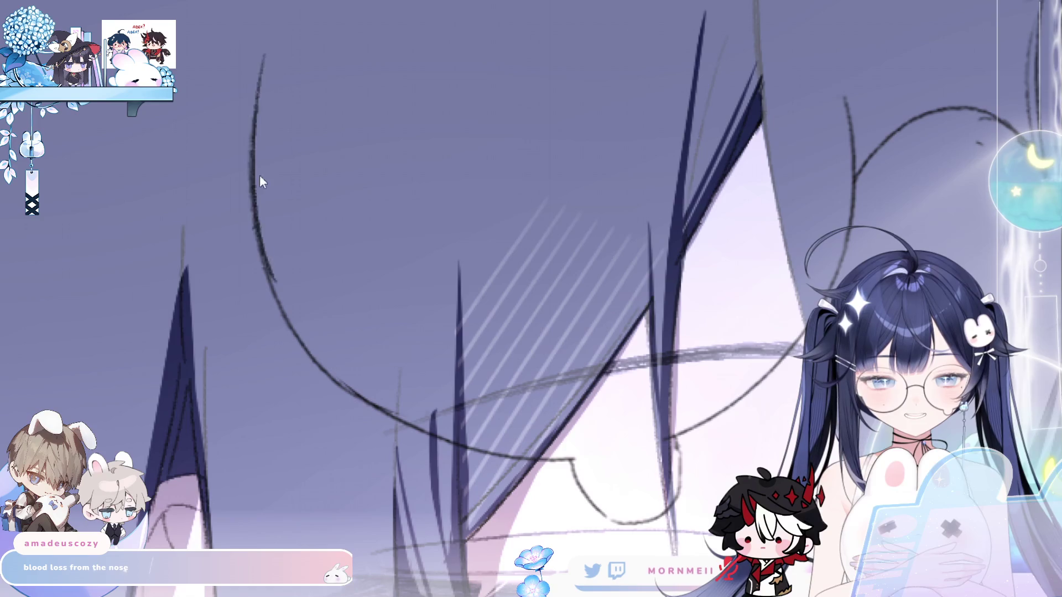
pyautogui.hotkey('ctrl', 'z')
pyautogui.moveTo(260, 72); pyautogui.dragTo(275, 290)
pyautogui.moveTo(247, 135); pyautogui.dragTo(287, 314)
pyautogui.moveTo(271, 266); pyautogui.dragTo(343, 387)
pyautogui.hotkey('ctrl', 'z')
pyautogui.moveTo(269, 285)
pyautogui.mouseDown()
pyautogui.moveTo(360, 396)
pyautogui.moveTo(305, 347)
pyautogui.moveTo(383, 418)
pyautogui.moveTo(520, 457)
pyautogui.mouseUp()
pyautogui.hotkey('ctrl', 'z')
pyautogui.hotkey('ctrl', 'z')
pyautogui.moveTo(381, 412); pyautogui.dragTo(524, 462)
pyautogui.hotkey('ctrl', 'z')
pyautogui.moveTo(428, 439); pyautogui.dragTo(550, 461)
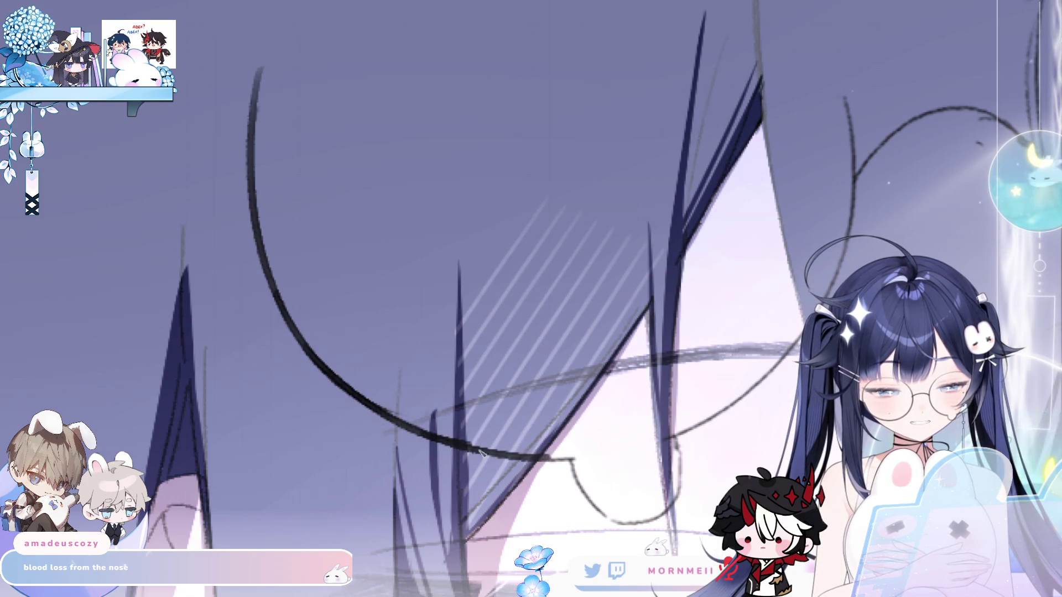
pyautogui.moveTo(468, 447); pyautogui.dragTo(573, 457)
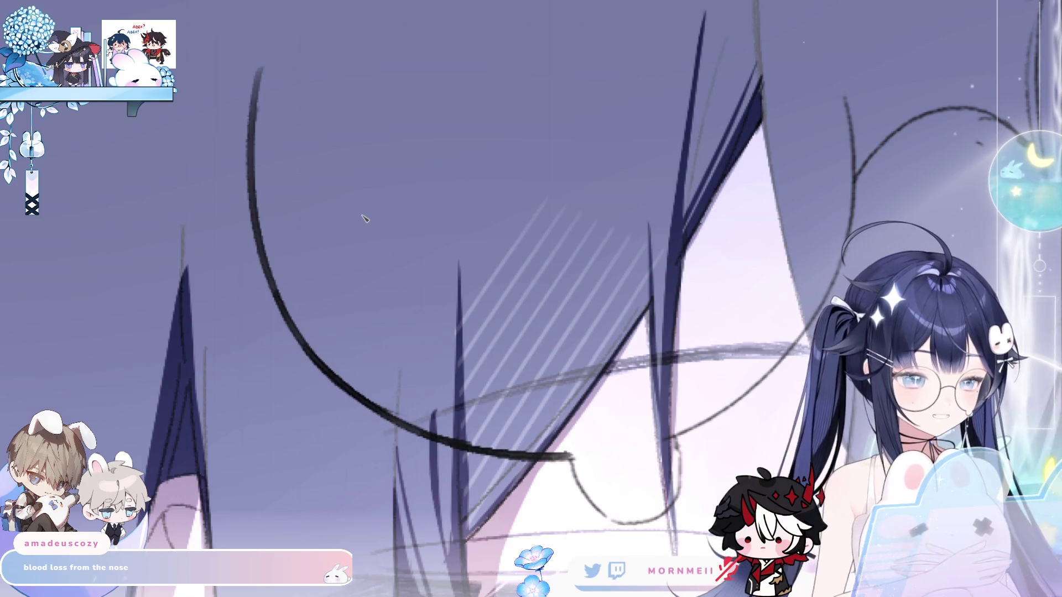
pyautogui.moveTo(570, 454); pyautogui.dragTo(593, 507)
pyautogui.hotkey('ctrl', 'z')
pyautogui.moveTo(570, 454)
pyautogui.mouseDown()
pyautogui.moveTo(608, 523)
pyautogui.moveTo(645, 528)
pyautogui.mouseUp()
pyautogui.hotkey('ctrl', 'z')
# Redraw the left glasses rim as a thick dark curve, retrying strokes until clean.
pyautogui.hotkey('ctrl', 'z')
pyautogui.moveTo(604, 485)
pyautogui.mouseDown()
pyautogui.moveTo(495, 295)
pyautogui.moveTo(491, 359)
pyautogui.mouseUp()
pyautogui.hotkey('ctrl', 'z')
pyautogui.moveTo(493, 298)
pyautogui.mouseDown()
pyautogui.moveTo(509, 382)
pyautogui.moveTo(566, 379)
pyautogui.mouseUp()
pyautogui.hotkey('ctrl', 'z')
pyautogui.hotkey('ctrl', 'z')
pyautogui.moveTo(401, 243); pyautogui.dragTo(501, 308)
pyautogui.hotkey('ctrl', 'z')
pyautogui.hotkey('ctrl', 'z')
pyautogui.moveTo(379, 129); pyautogui.dragTo(401, 256)
pyautogui.moveTo(367, 27)
pyautogui.mouseDown()
pyautogui.moveTo(336, 143)
pyautogui.moveTo(339, 86)
pyautogui.moveTo(365, 304)
pyautogui.moveTo(437, 393)
pyautogui.mouseUp()
pyautogui.hotkey('ctrl', 'z')
pyautogui.hotkey('ctrl', 'z')
pyautogui.moveTo(346, 249)
pyautogui.mouseDown()
pyautogui.moveTo(387, 339)
pyautogui.moveTo(434, 391)
pyautogui.mouseUp()
pyautogui.moveTo(359, 289); pyautogui.dragTo(519, 429)
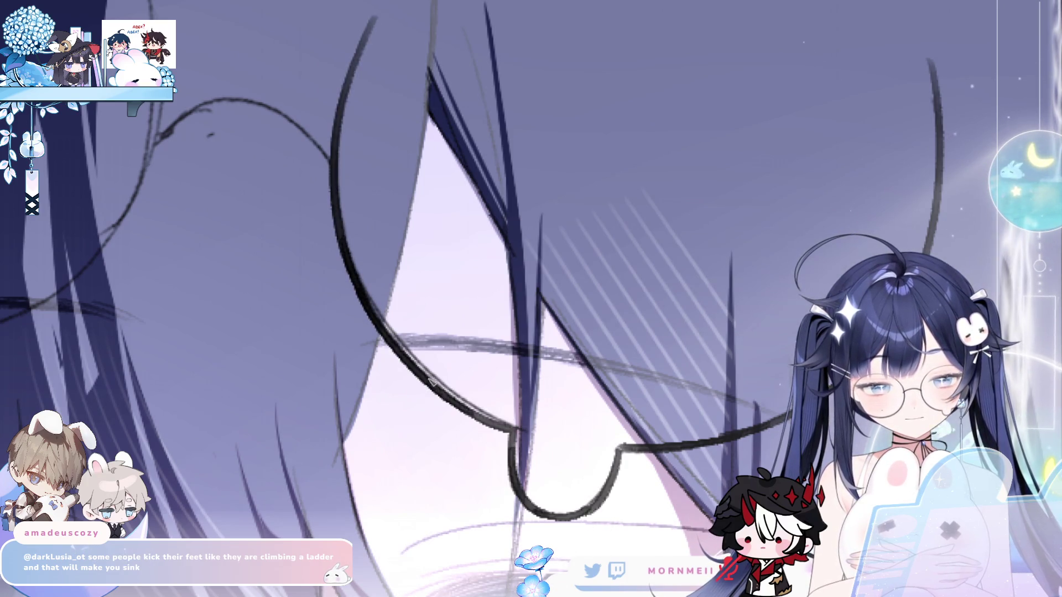
pyautogui.hotkey('ctrl', '0')
# Mirror the canvas, zoom in on the rim and draw a stroke extending it upward.
pyautogui.press('h')
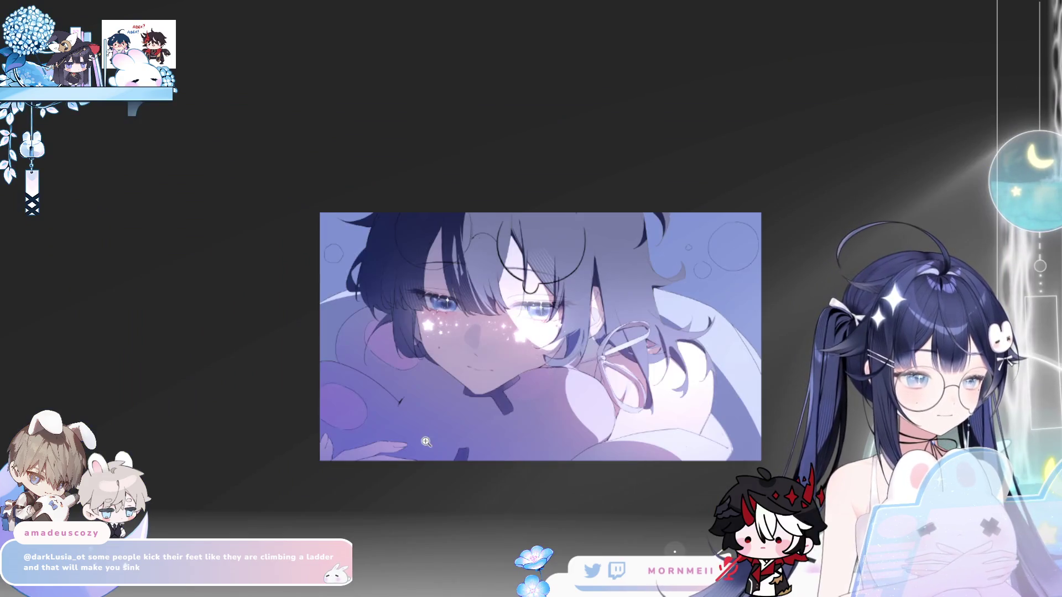
pyautogui.click(503, 229)
pyautogui.moveTo(487, 221); pyautogui.dragTo(550, 143)
# Toggle undo and redo repeatedly to compare the rim with and without the new stroke.
pyautogui.hotkey('ctrl', 'z')
pyautogui.hotkey('ctrl', 'y')
pyautogui.hotkey('ctrl', 'z')
pyautogui.hotkey('ctrl', 'y')
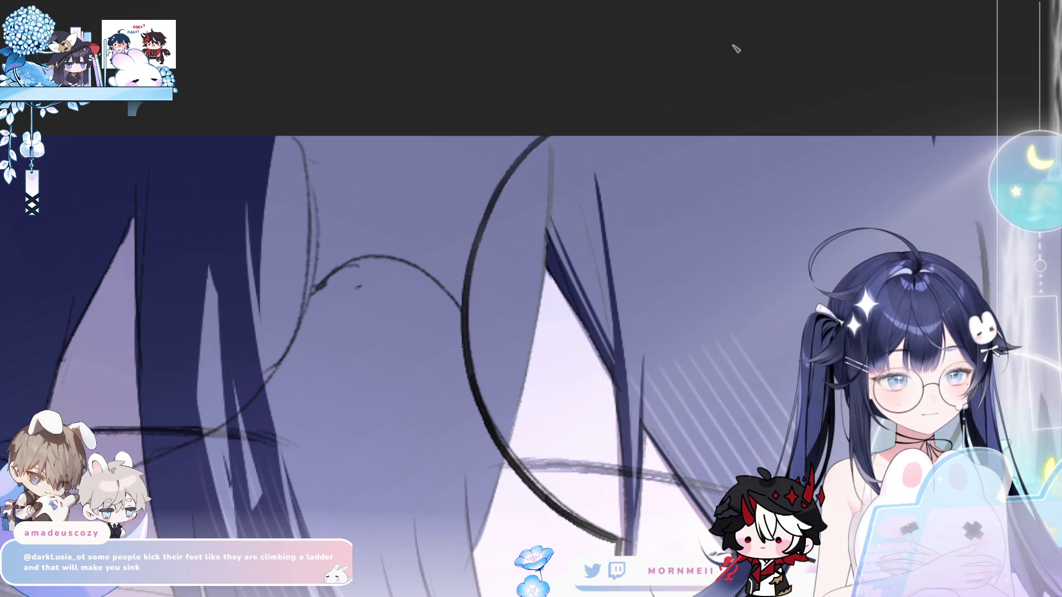
pyautogui.hotkey('ctrl', 'z')
pyautogui.hotkey('ctrl', 'y')
pyautogui.hotkey('ctrl', 'z')
pyautogui.hotkey('ctrl', 'y')
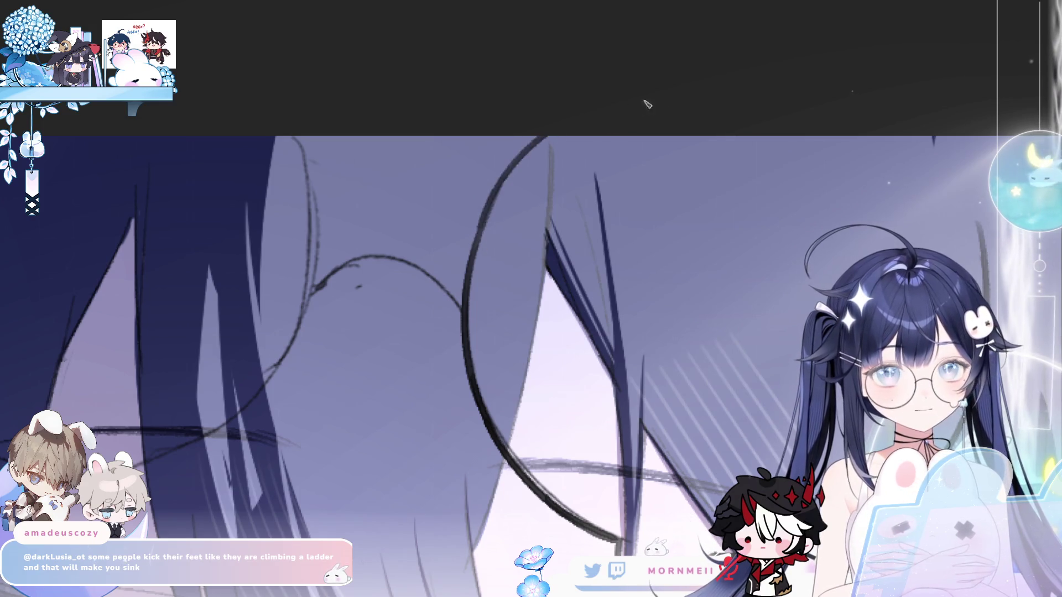
pyautogui.hotkey('ctrl', 'z')
pyautogui.hotkey('ctrl', 'y')
pyautogui.hotkey('ctrl', 'z')
pyautogui.hotkey('ctrl', 'y')
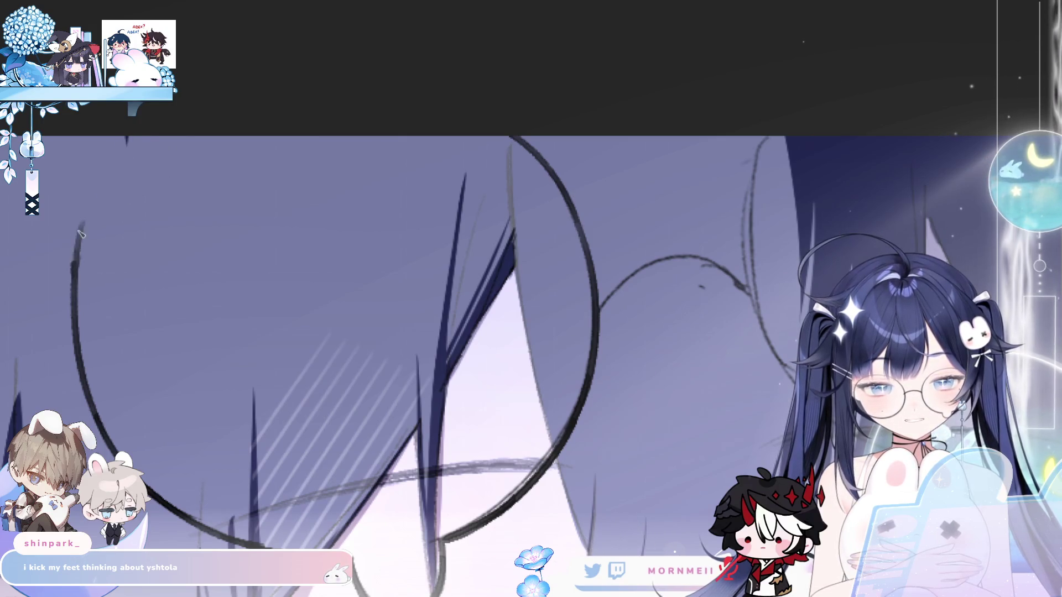
# Extend the lens circle's left arc upward, then zoom out to show the whole face.
pyautogui.moveTo(132, 139); pyautogui.dragTo(75, 264)
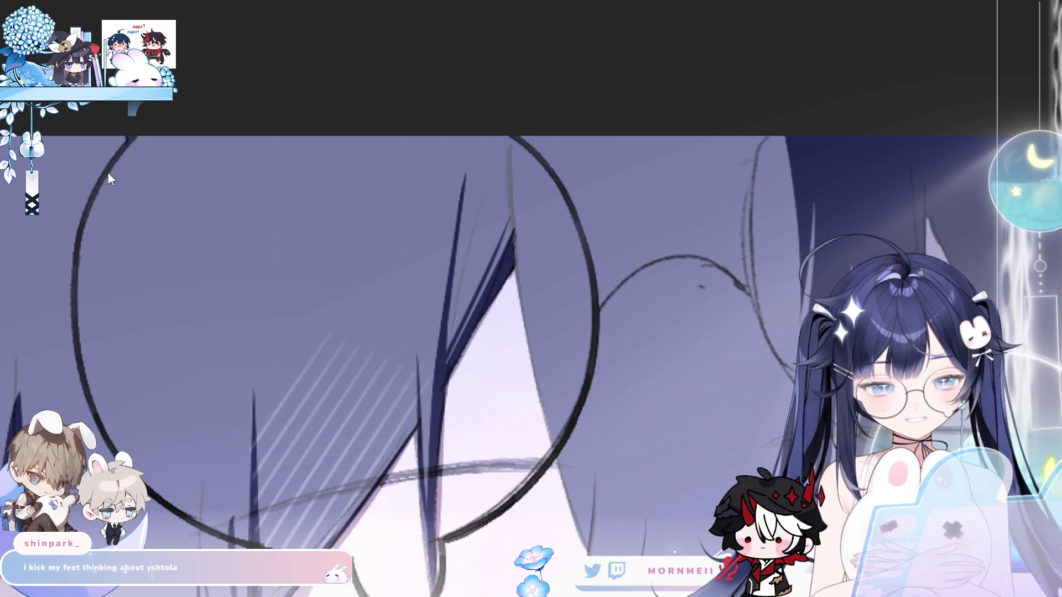
pyautogui.scroll(-2, 107, 177)
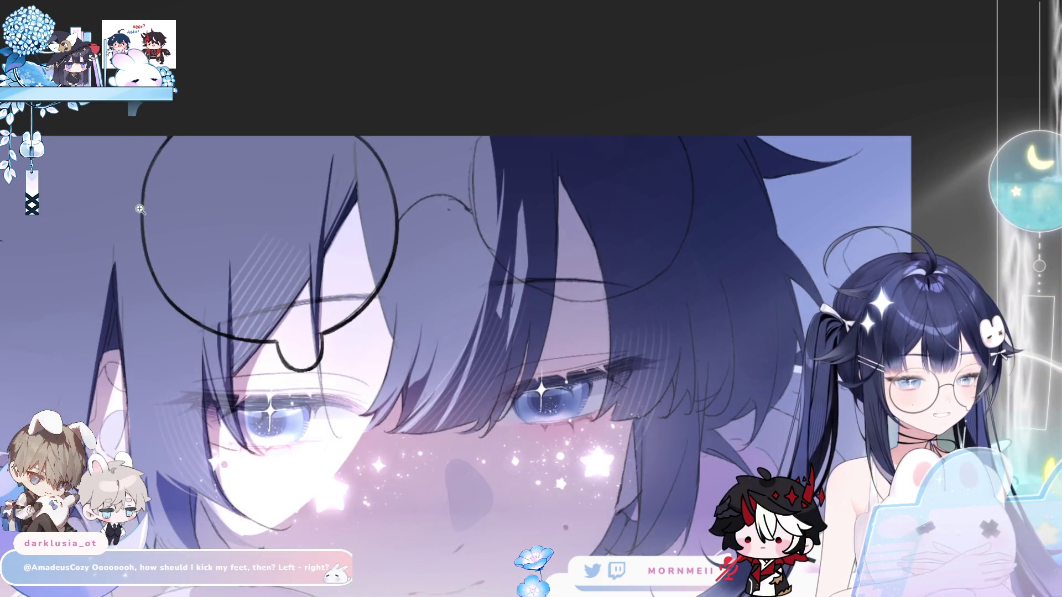
pyautogui.scroll(2, 145, 188)
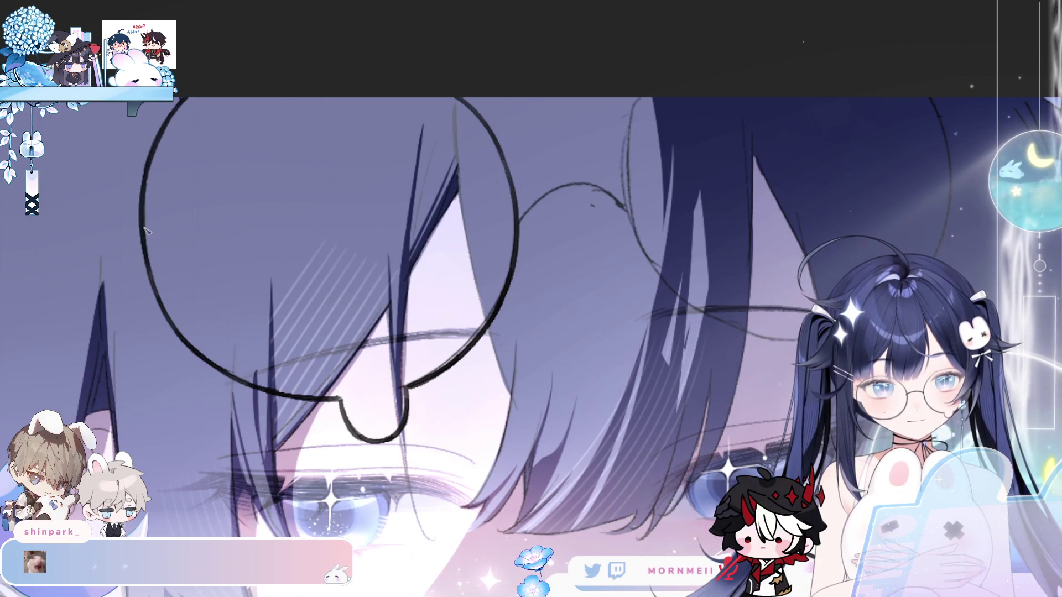
pyautogui.moveTo(221, 93); pyautogui.dragTo(147, 208)
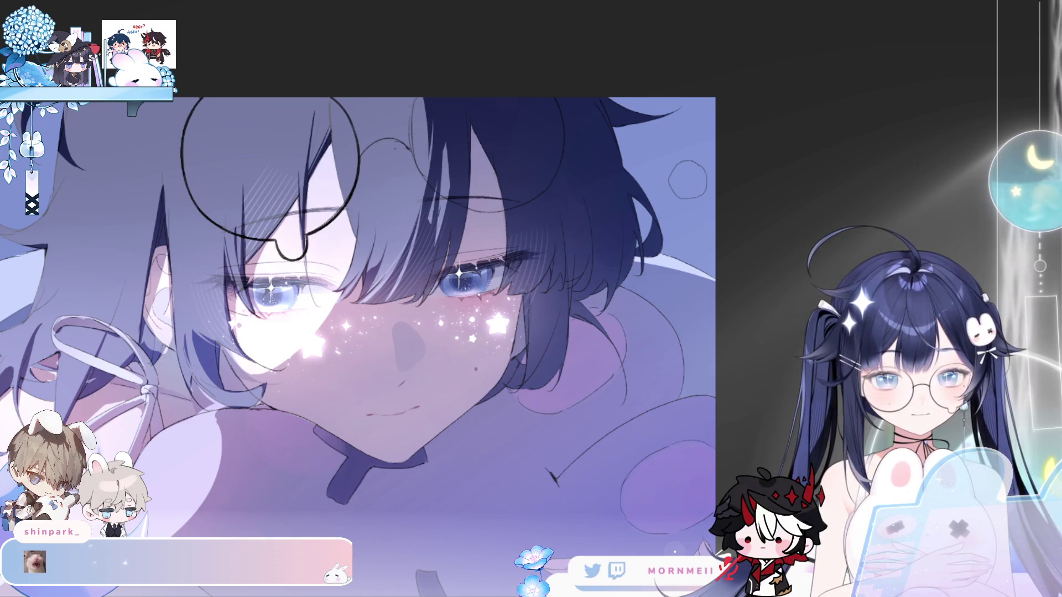
# Mirror the canvas and flip it back, then zoom in close on the glasses rim.
pyautogui.press('m')
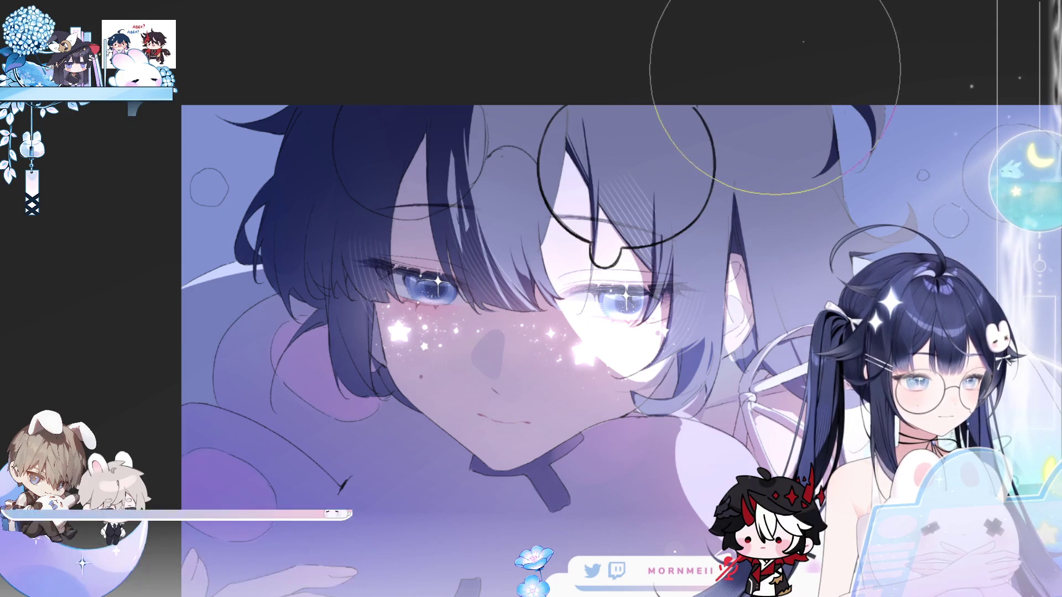
pyautogui.press('m')
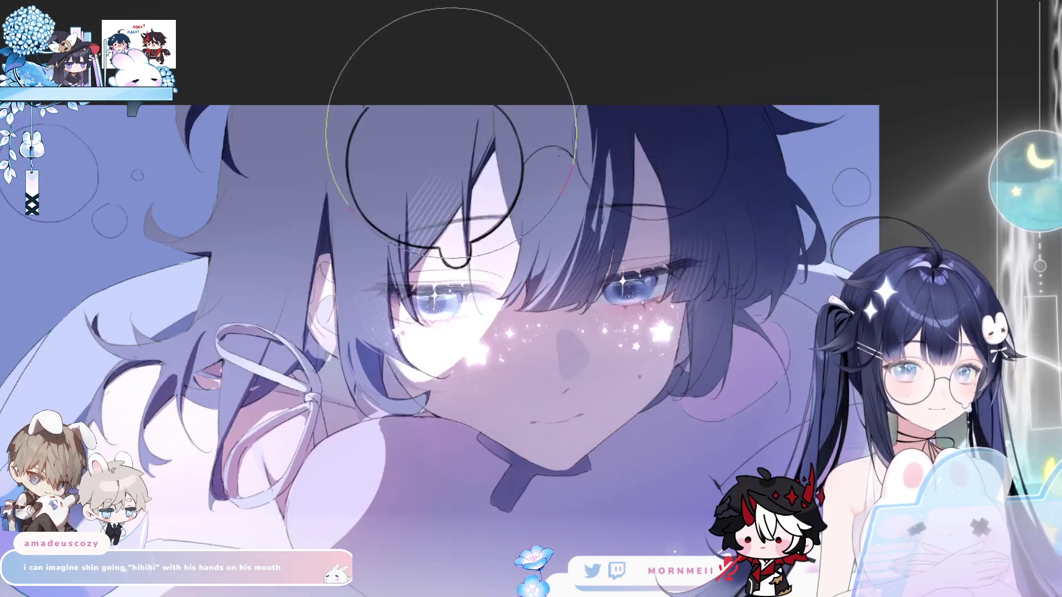
pyautogui.keyDown('ctrl'); pyautogui.click(381, 131); pyautogui.keyUp('ctrl')
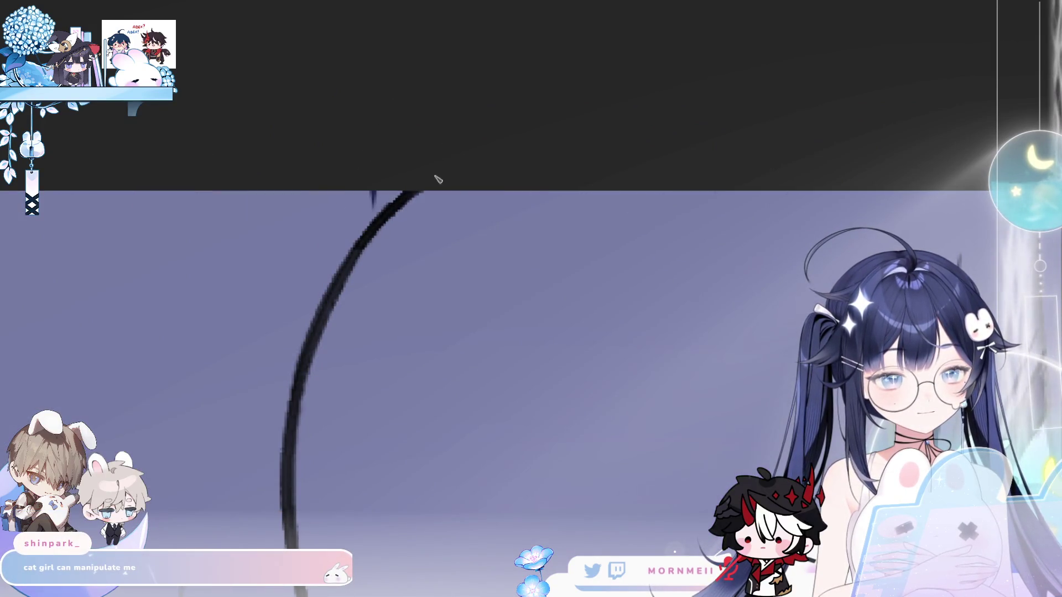
# Extend the top of the round glasses rim line upward with one pen stroke.
pyautogui.moveTo(343, 278); pyautogui.dragTo(415, 194)
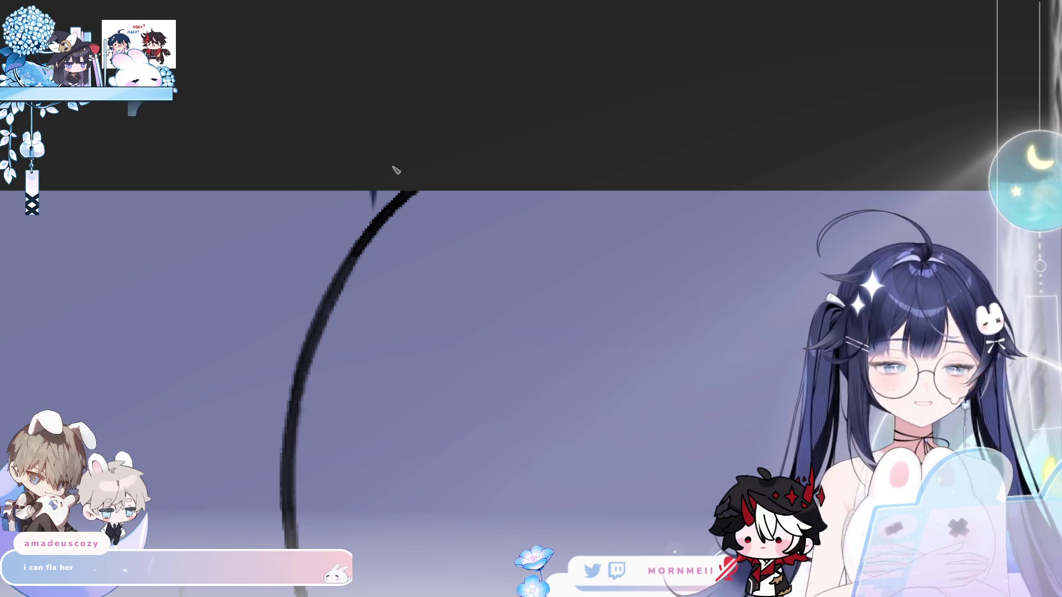
pyautogui.hotkey('ctrl', '0')
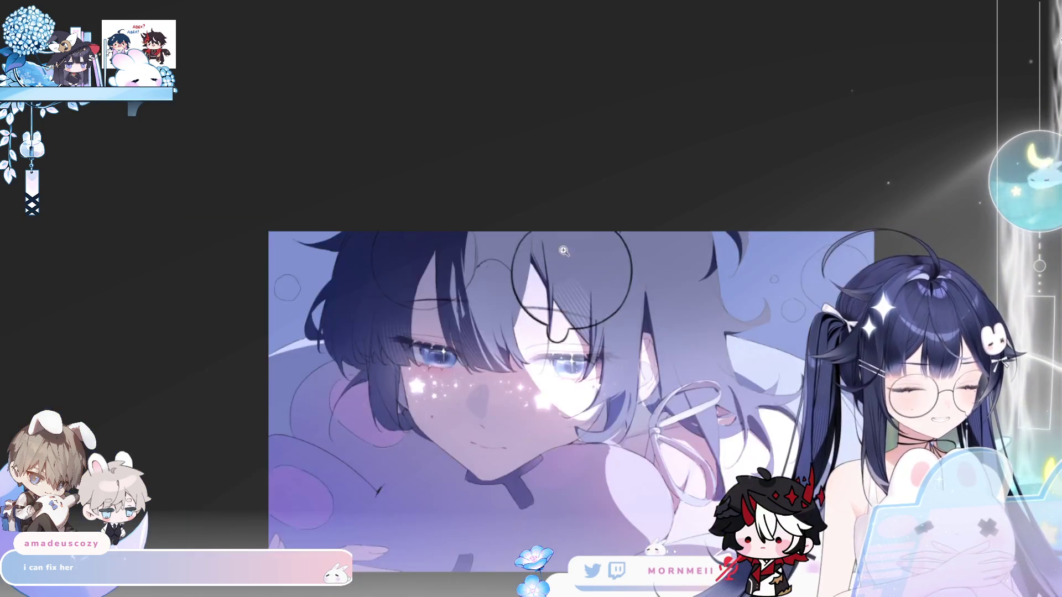
# Try redrawing the rim arc with a heavier line several times, then check the full circle.
pyautogui.click(263, 330)
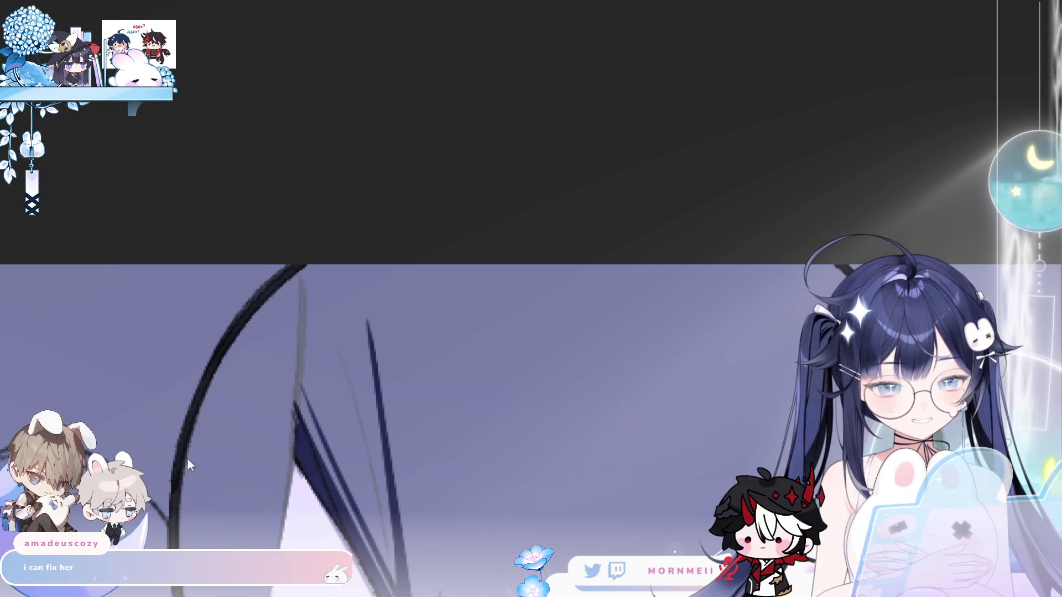
pyautogui.moveTo(176, 498); pyautogui.dragTo(307, 266)
pyautogui.hotkey('ctrl', 'z')
pyautogui.moveTo(173, 506)
pyautogui.mouseDown()
pyautogui.moveTo(183, 440)
pyautogui.moveTo(320, 266)
pyautogui.mouseUp()
pyautogui.hotkey('ctrl', 'z')
pyautogui.moveTo(170, 508)
pyautogui.mouseDown()
pyautogui.moveTo(304, 266)
pyautogui.moveTo(191, 431)
pyautogui.moveTo(304, 267)
pyautogui.moveTo(243, 321)
pyautogui.moveTo(304, 266)
pyautogui.mouseUp()
pyautogui.hotkey('ctrl', 'z')
pyautogui.hotkey('ctrl', 'z')
pyautogui.hotkey('ctrl', 'z')
pyautogui.hotkey('ctrl', 'z')
pyautogui.scroll(-2, 191, 343)
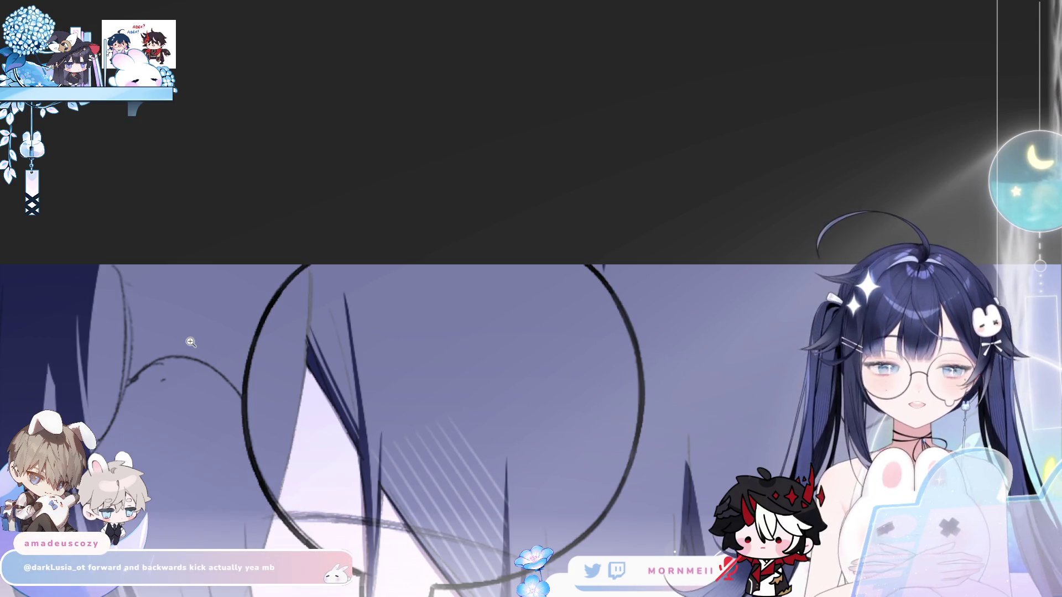
pyautogui.scroll(3, 283, 272)
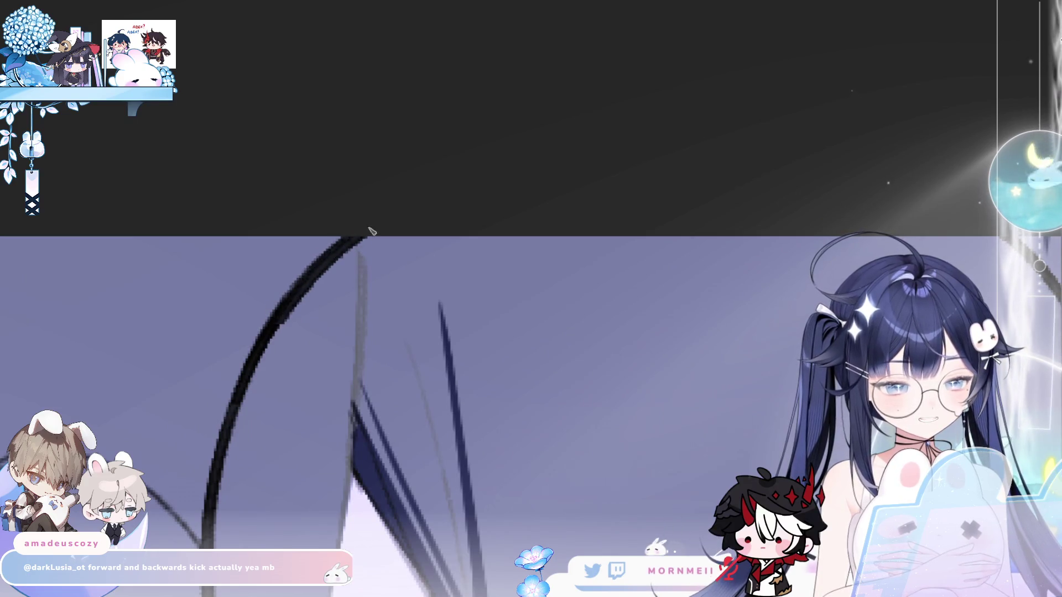
# Thicken the bridge's left edge, top and right edges, and bottom curve, then check it mirrored.
pyautogui.hotkey('ctrl', '0')
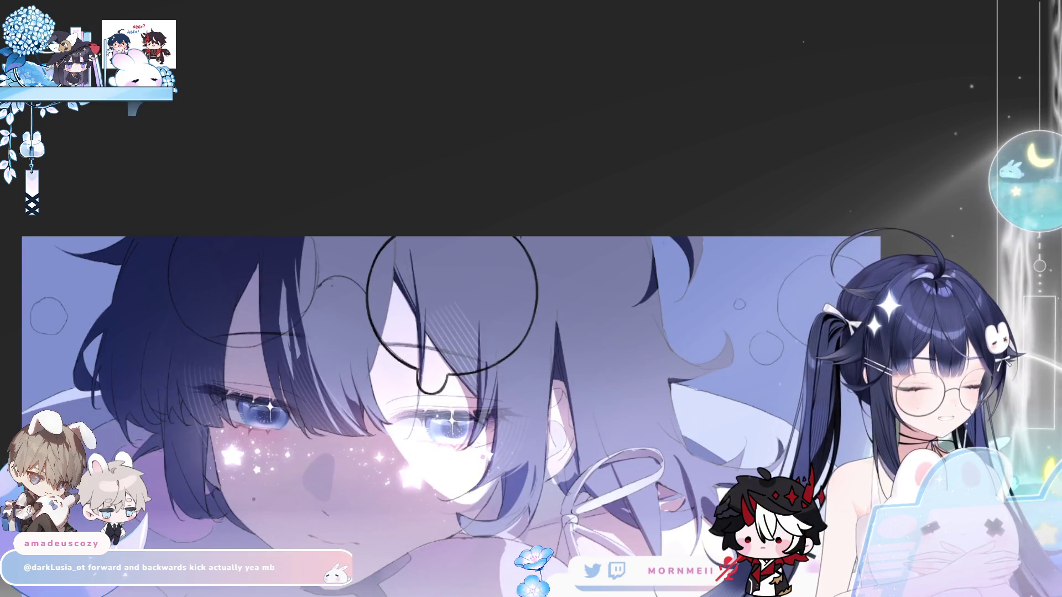
pyautogui.scroll(-2, 335, 383)
pyautogui.scroll(6, 334, 383)
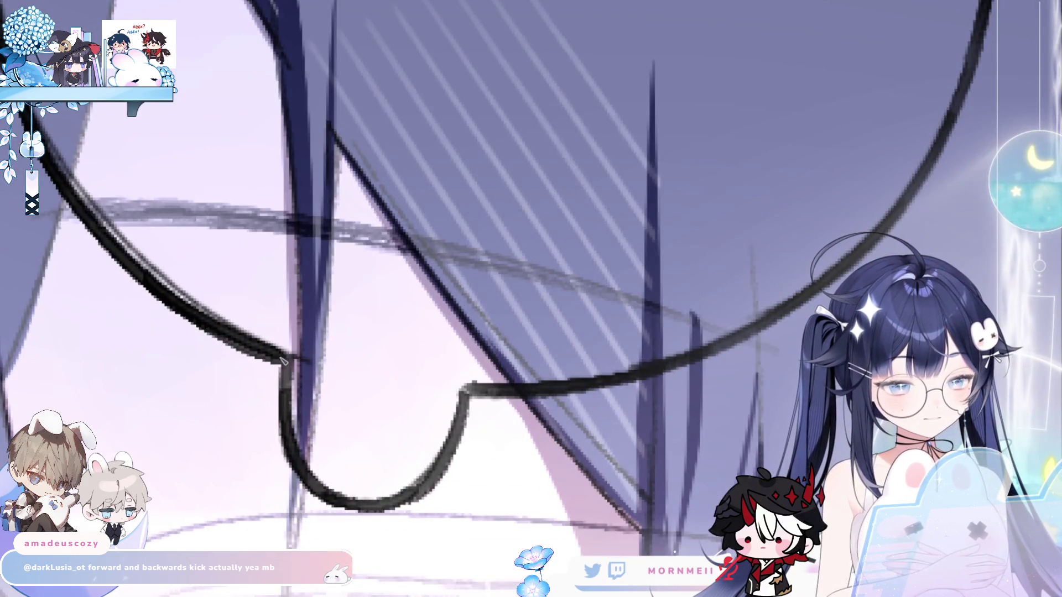
pyautogui.moveTo(281, 358); pyautogui.dragTo(287, 410)
pyautogui.moveTo(468, 390)
pyautogui.mouseDown()
pyautogui.moveTo(459, 423)
pyautogui.moveTo(506, 390)
pyautogui.moveTo(449, 442)
pyautogui.mouseUp()
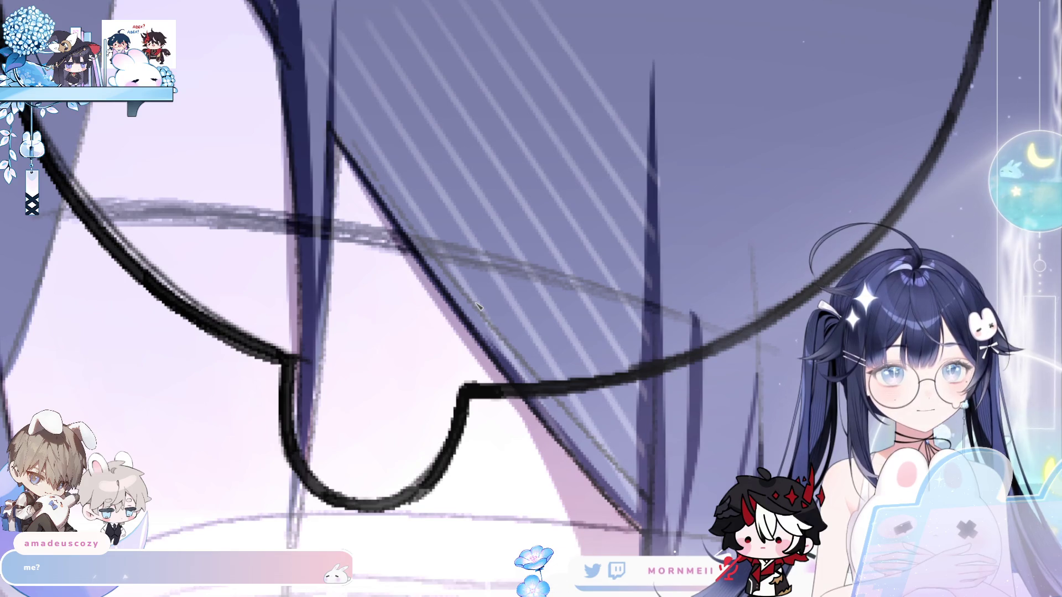
pyautogui.moveTo(299, 461)
pyautogui.mouseDown()
pyautogui.moveTo(332, 495)
pyautogui.moveTo(387, 506)
pyautogui.moveTo(421, 452)
pyautogui.mouseUp()
pyautogui.moveTo(191, 211); pyautogui.dragTo(332, 343)
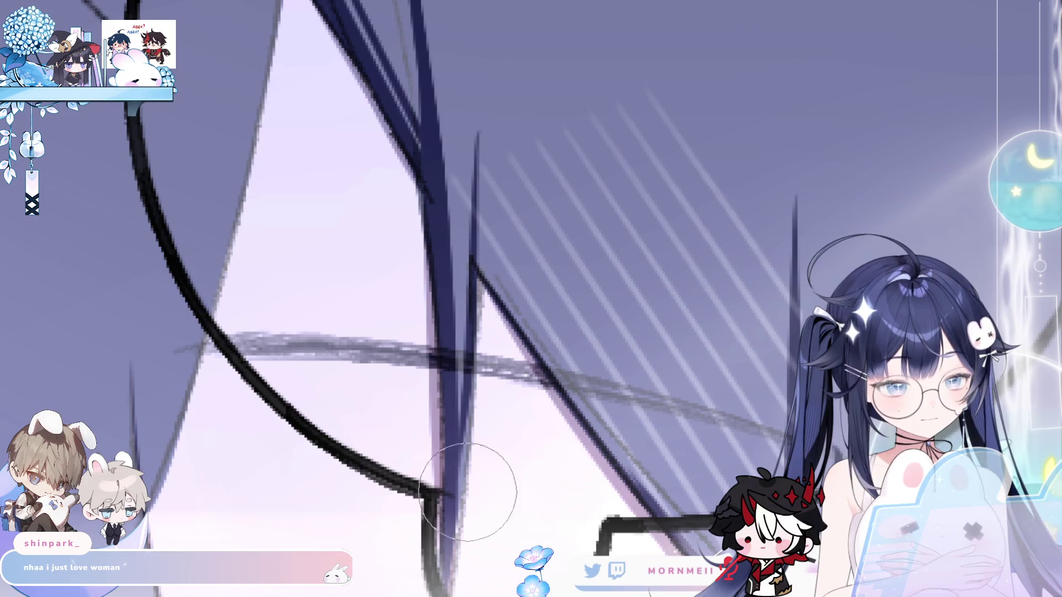
pyautogui.press('h')
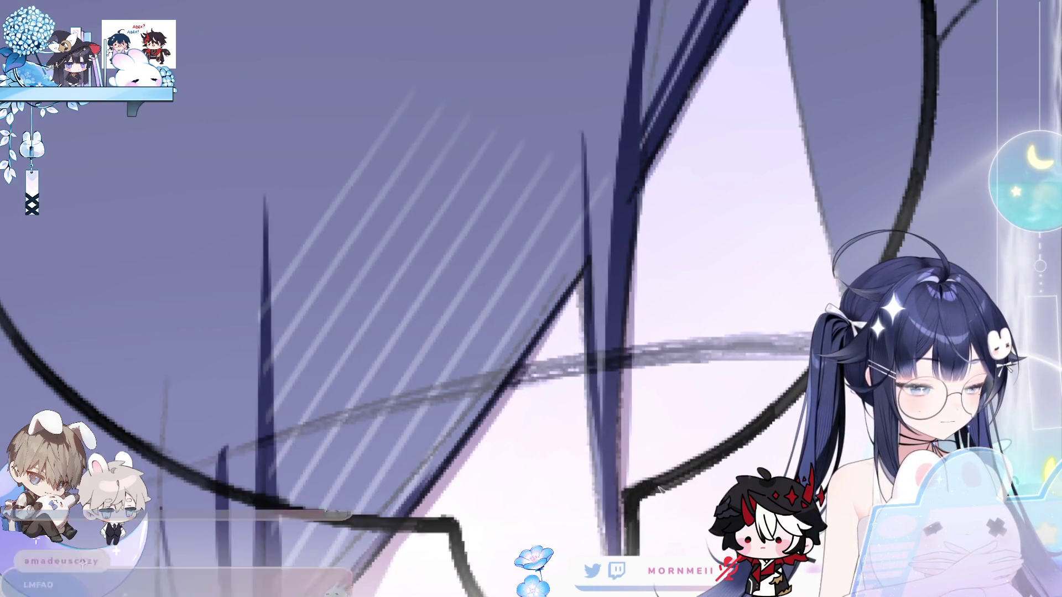
pyautogui.scroll(-5, 422, 403)
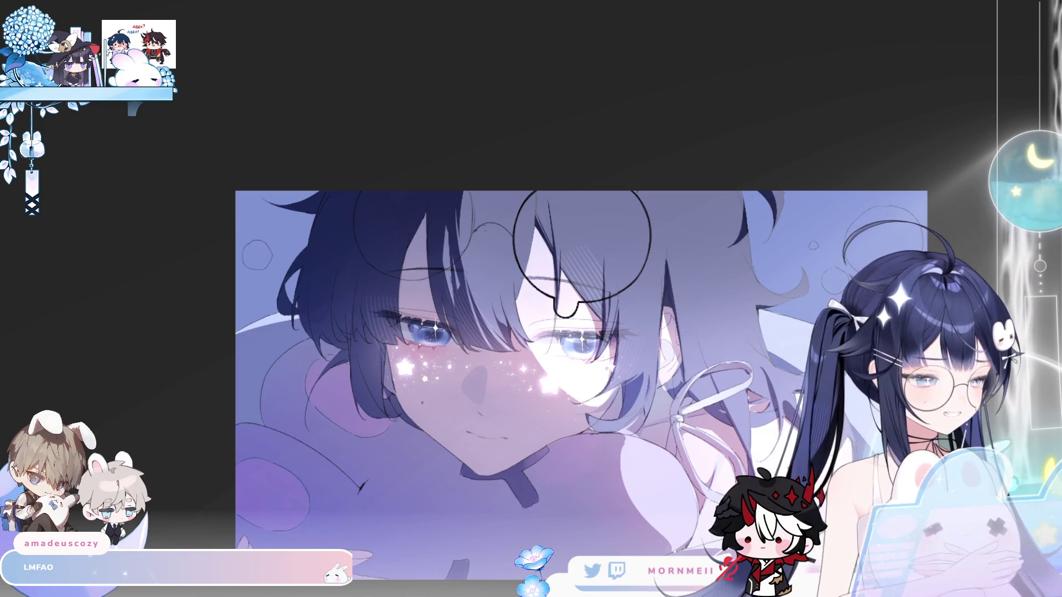
# Zoom in close on the bridge and try a short ink stroke along it, then undo it.
pyautogui.click(495, 239)
pyautogui.click(495, 240)
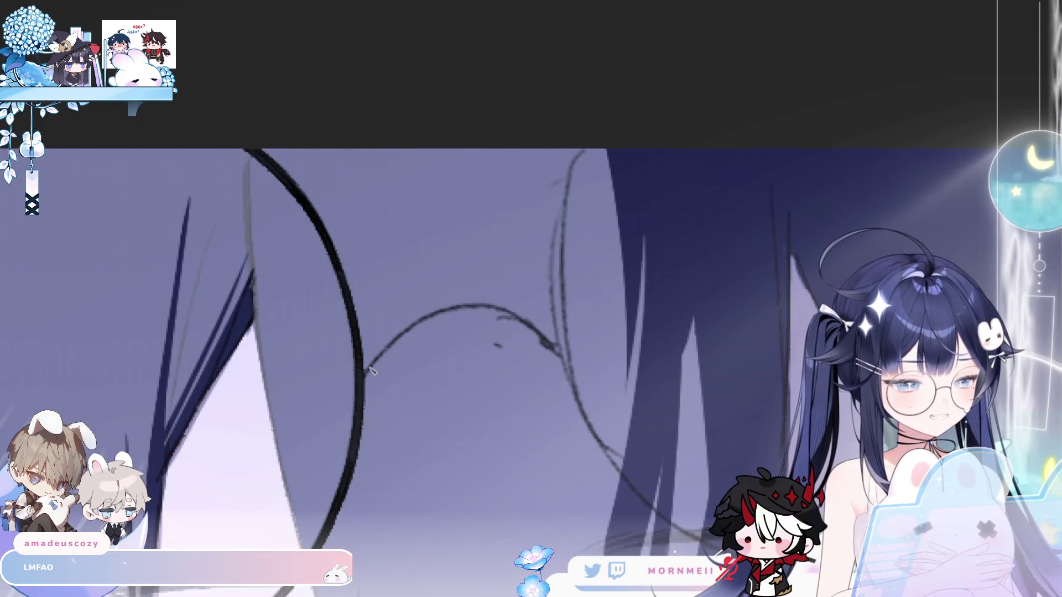
pyautogui.moveTo(362, 380); pyautogui.dragTo(418, 315)
pyautogui.hotkey('ctrl', 'z')
pyautogui.hotkey('ctrl', 'y')
pyautogui.hotkey('ctrl', 'z')
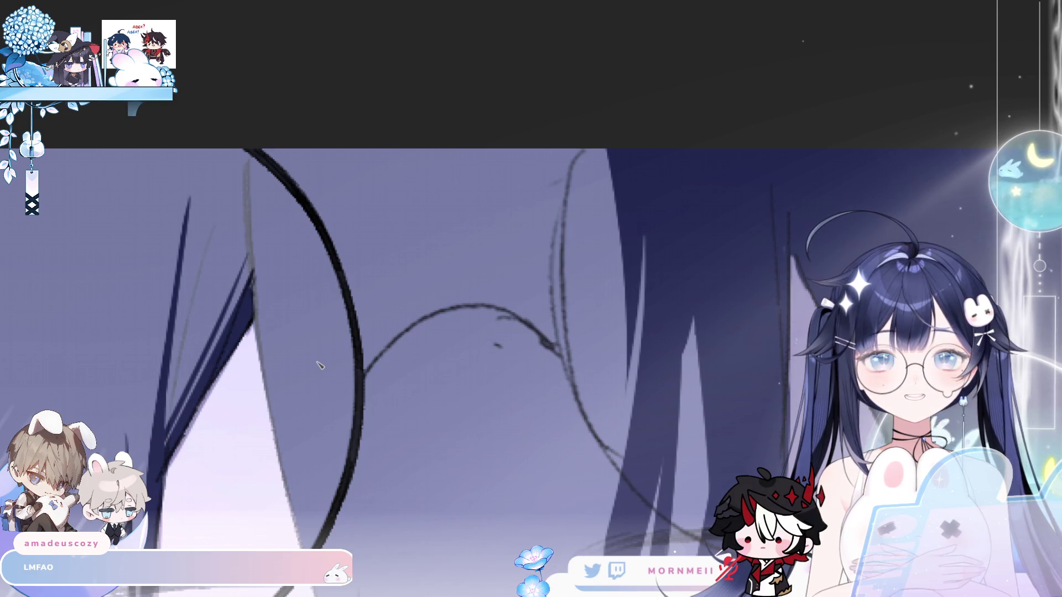
# Ink a thicker clean arc over the bridge sketch and check it in a mirrored view.
pyautogui.moveTo(360, 381)
pyautogui.mouseDown()
pyautogui.moveTo(438, 313)
pyautogui.moveTo(500, 310)
pyautogui.mouseUp()
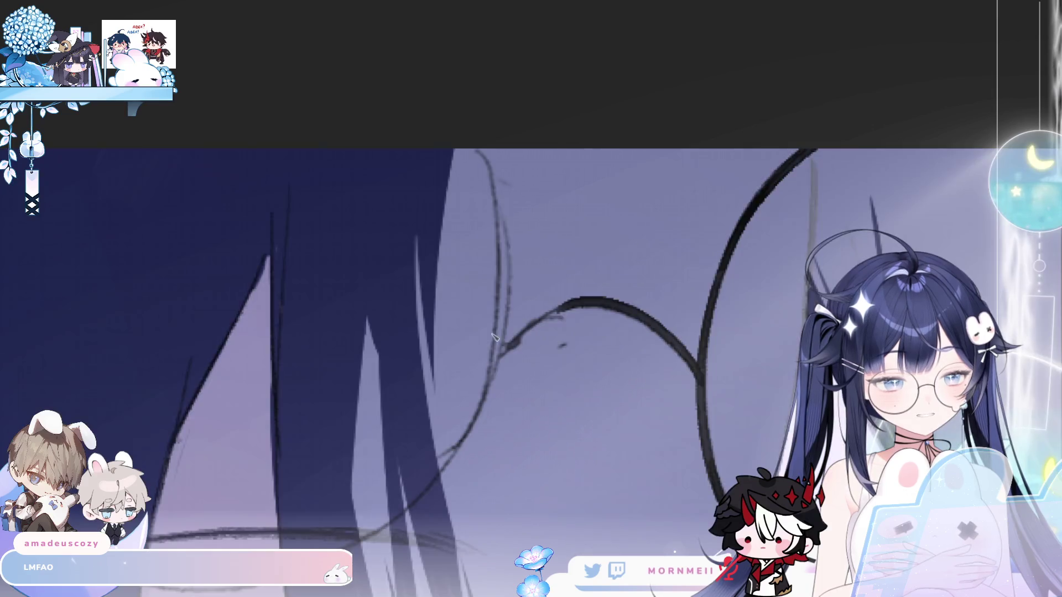
pyautogui.moveTo(486, 358); pyautogui.dragTo(590, 303)
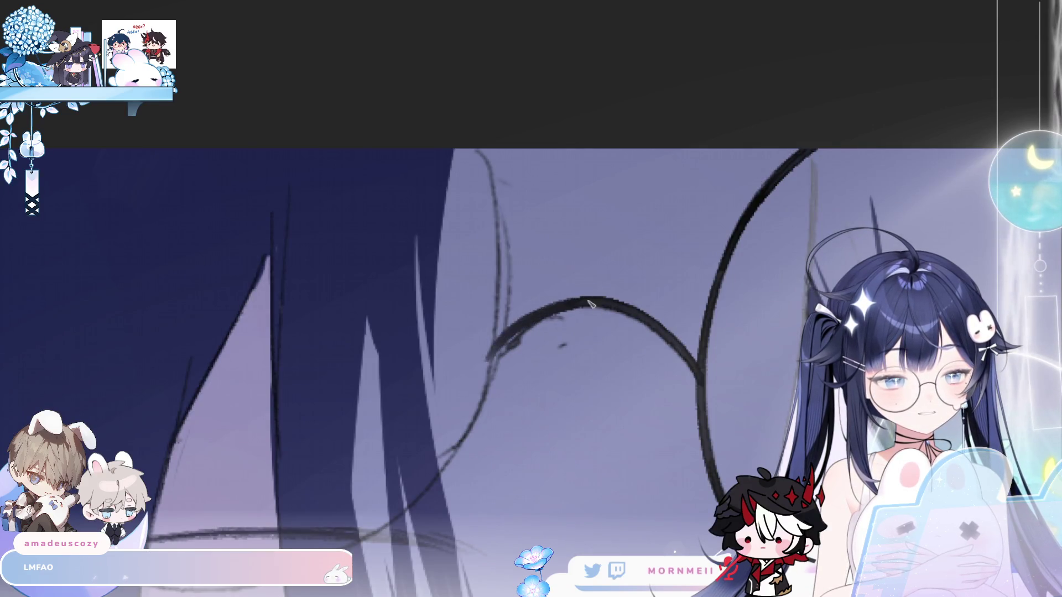
pyautogui.hotkey('ctrl', 'z')
pyautogui.hotkey('ctrl', 'z')
pyautogui.moveTo(496, 354); pyautogui.dragTo(590, 304)
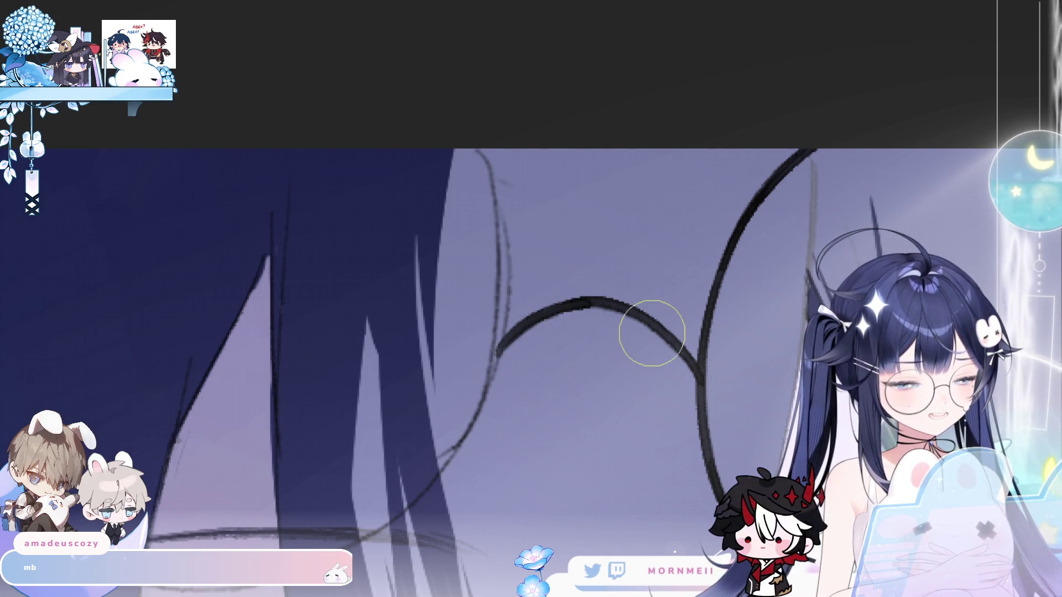
pyautogui.press('h')
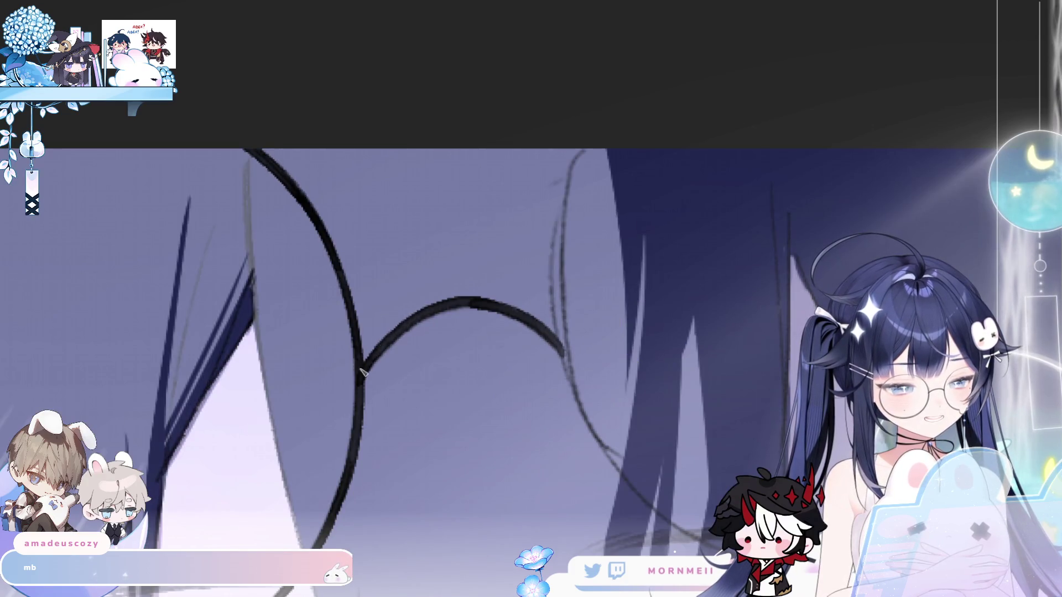
pyautogui.press('h')
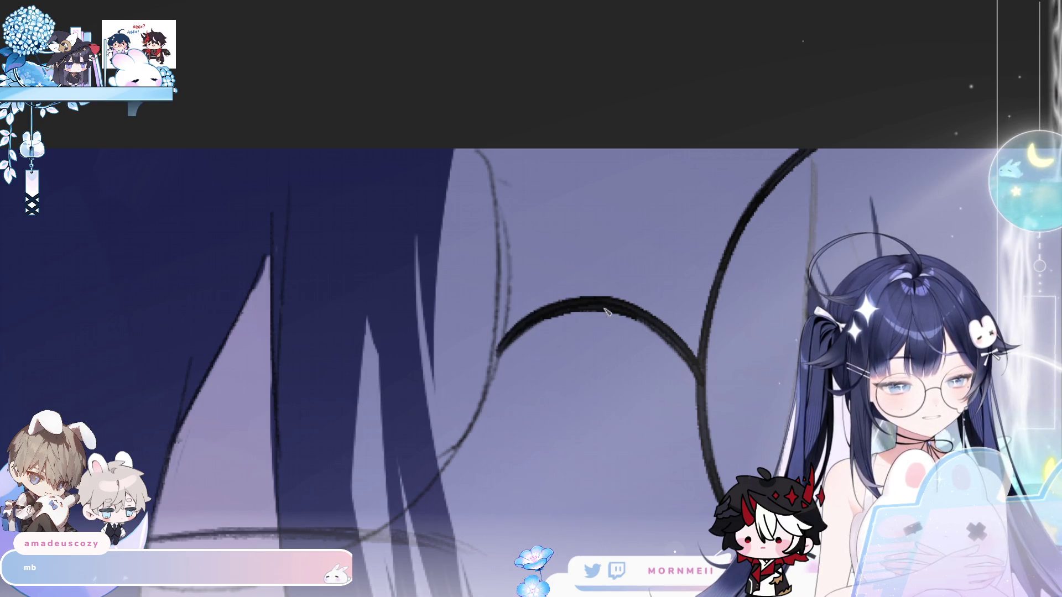
pyautogui.scroll(-5, 196, 503)
pyautogui.press('h')
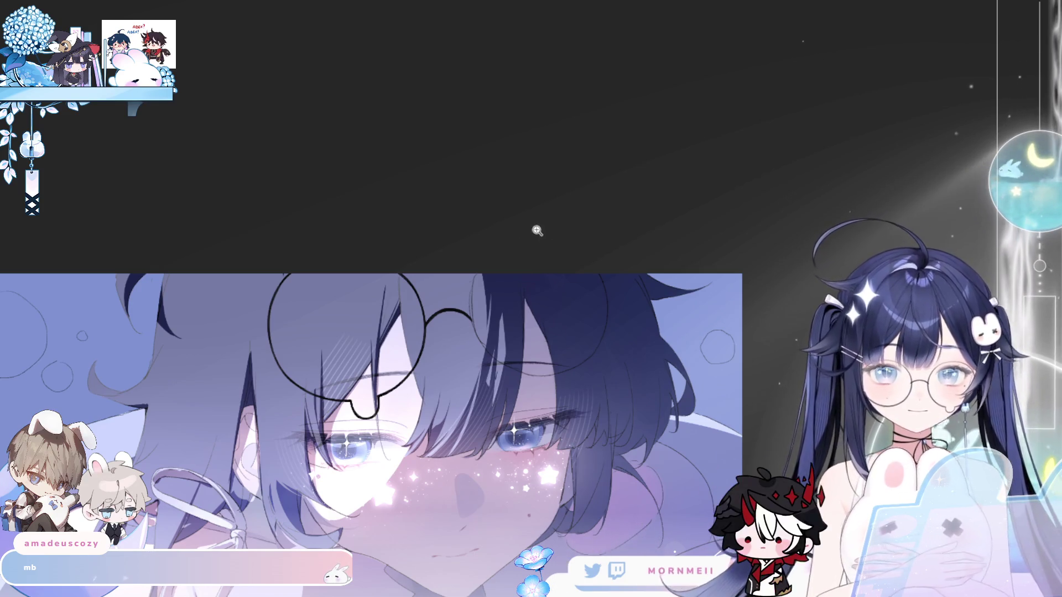
# Ink the right lens's left edge and bottom, comparing the strokes with undo and redo.
pyautogui.click(475, 314)
pyautogui.click(377, 272)
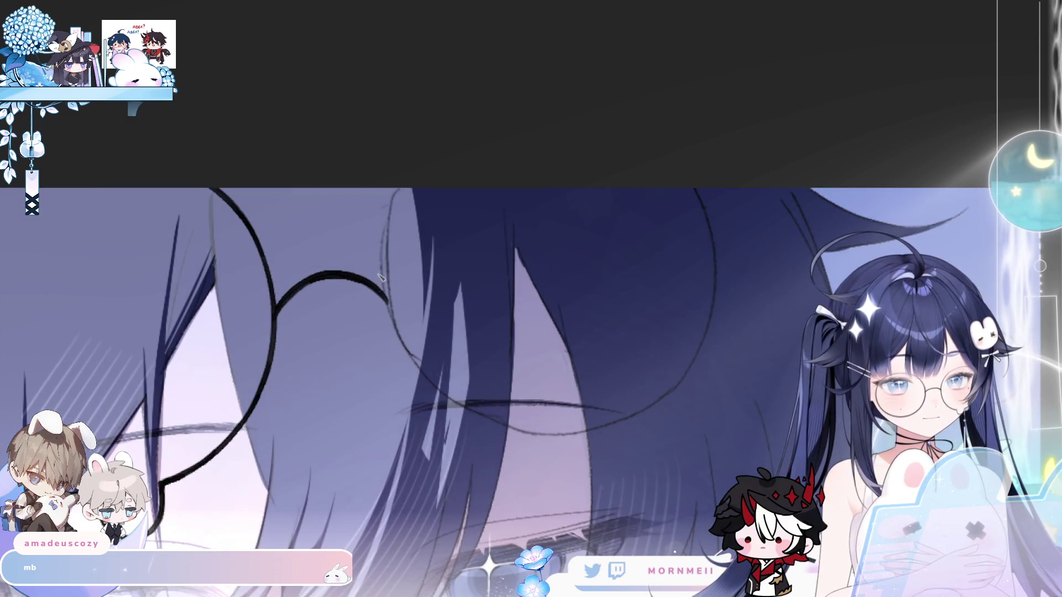
pyautogui.moveTo(396, 189); pyautogui.dragTo(387, 291)
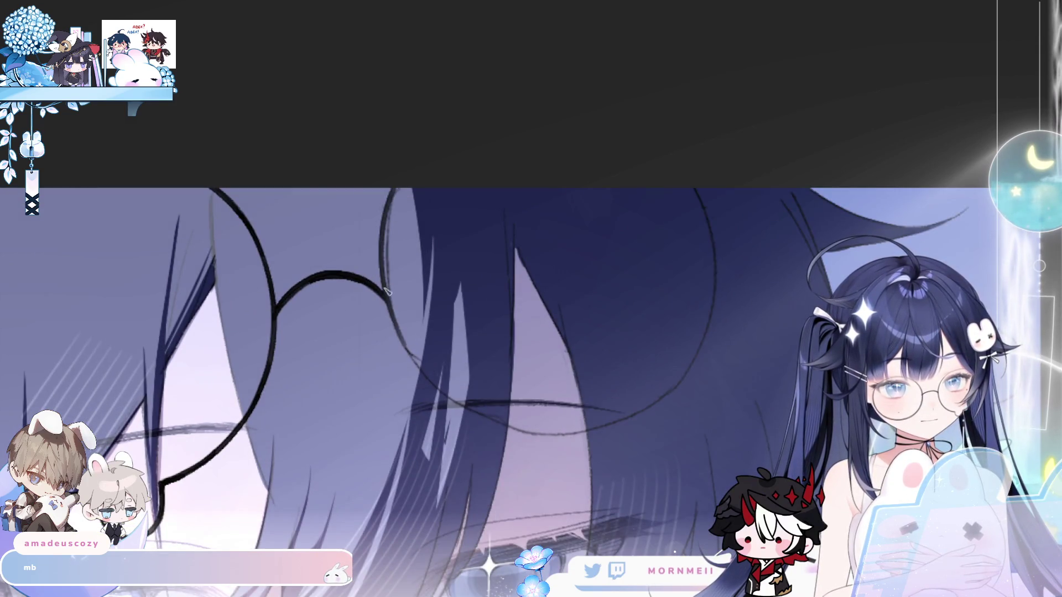
pyautogui.hotkey('ctrl', 'z')
pyautogui.hotkey('ctrl', 'y')
pyautogui.hotkey('ctrl', 'z')
pyautogui.hotkey('ctrl', 'y')
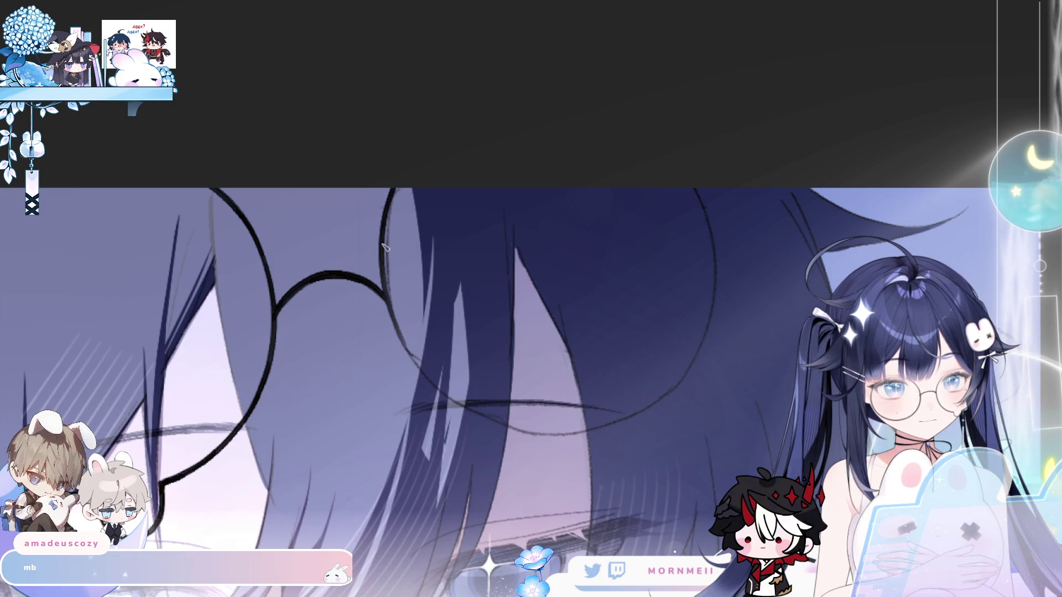
pyautogui.hotkey('ctrl', 'y')
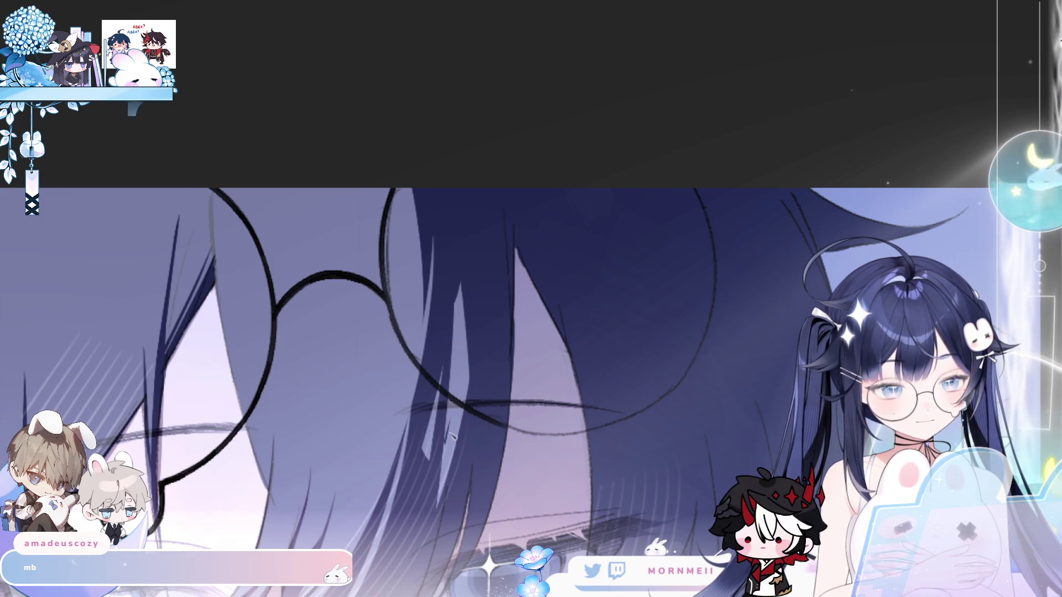
pyautogui.hotkey('ctrl', 'z')
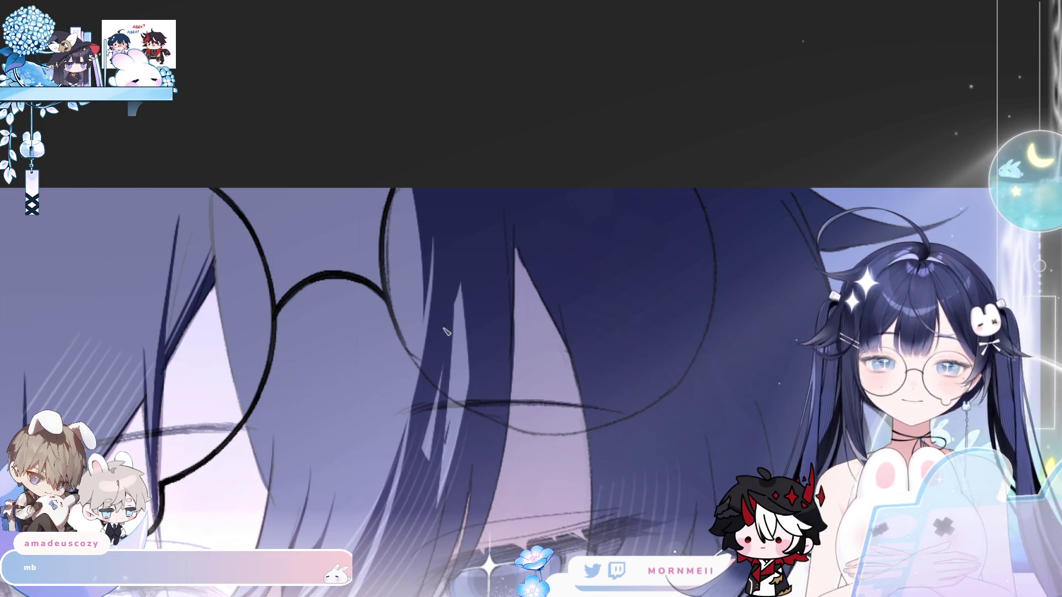
pyautogui.hotkey('ctrl', 'y')
pyautogui.hotkey('ctrl', 'z')
pyautogui.hotkey('ctrl', 'y')
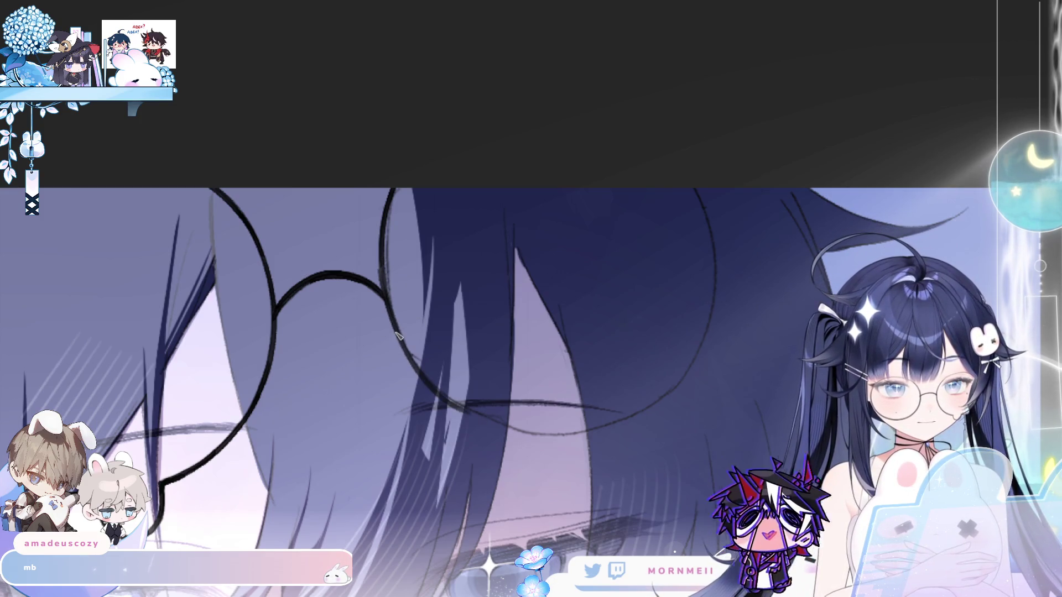
pyautogui.hotkey('ctrl', 'z')
pyautogui.moveTo(437, 393)
pyautogui.mouseDown()
pyautogui.moveTo(482, 417)
pyautogui.moveTo(600, 435)
pyautogui.mouseUp()
pyautogui.hotkey('ctrl', 'z')
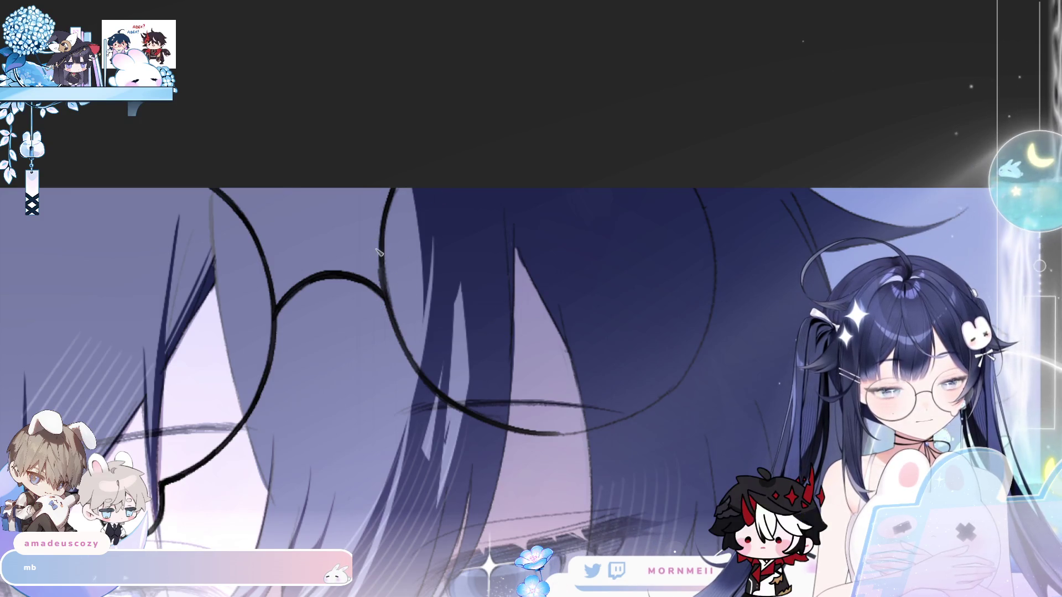
# In the mirrored view, thicken the lower rim and re-ink the left lens rim darker to its top.
pyautogui.press('h')
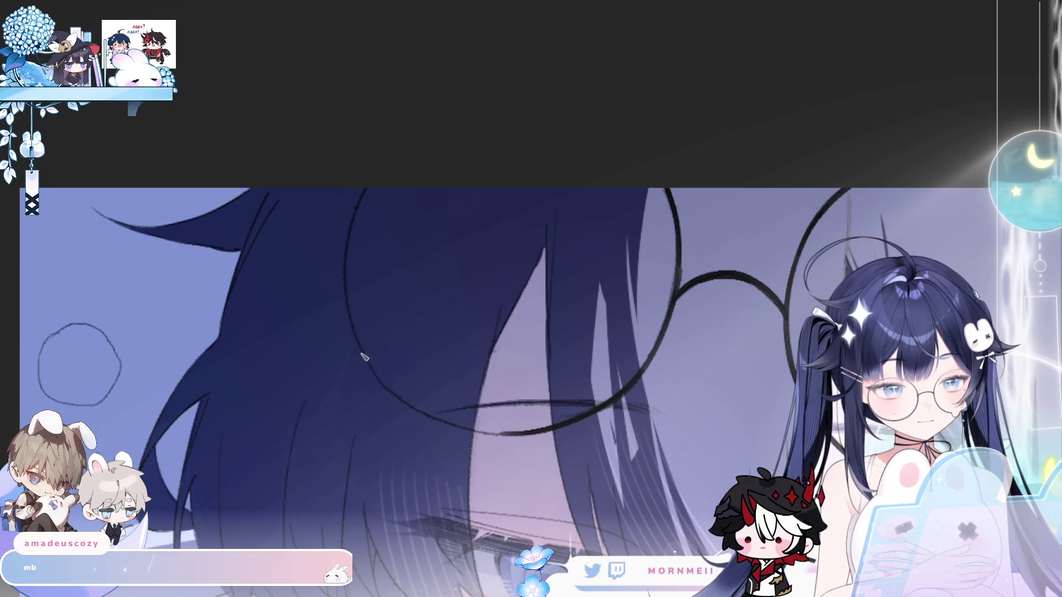
pyautogui.moveTo(403, 409); pyautogui.dragTo(520, 435)
pyautogui.moveTo(422, 418)
pyautogui.mouseDown()
pyautogui.moveTo(343, 293)
pyautogui.moveTo(387, 393)
pyautogui.moveTo(435, 422)
pyautogui.mouseUp()
pyautogui.hotkey('ctrl', 'z')
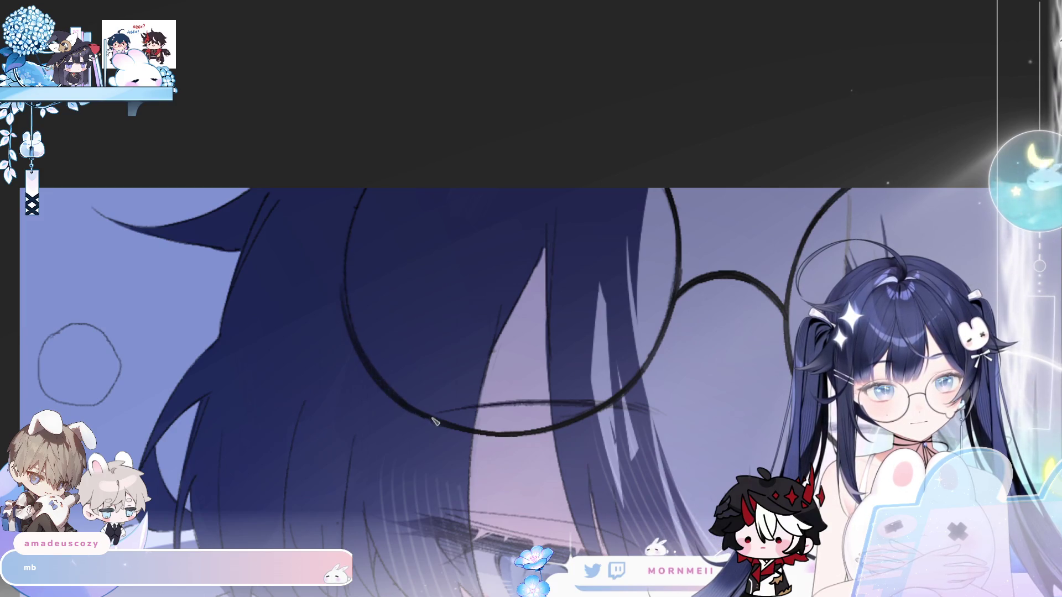
pyautogui.moveTo(360, 351); pyautogui.dragTo(346, 293)
pyautogui.moveTo(357, 345); pyautogui.dragTo(353, 226)
pyautogui.hotkey('ctrl', 'z')
pyautogui.moveTo(368, 356)
pyautogui.mouseDown()
pyautogui.moveTo(347, 292)
pyautogui.moveTo(371, 190)
pyautogui.mouseUp()
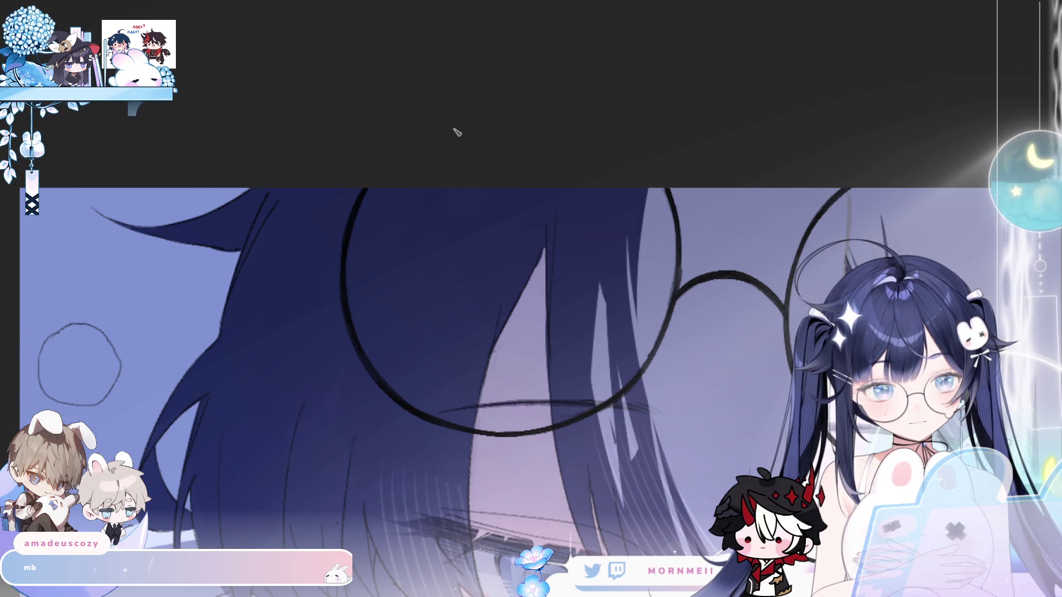
pyautogui.scroll(-2, 380, 393)
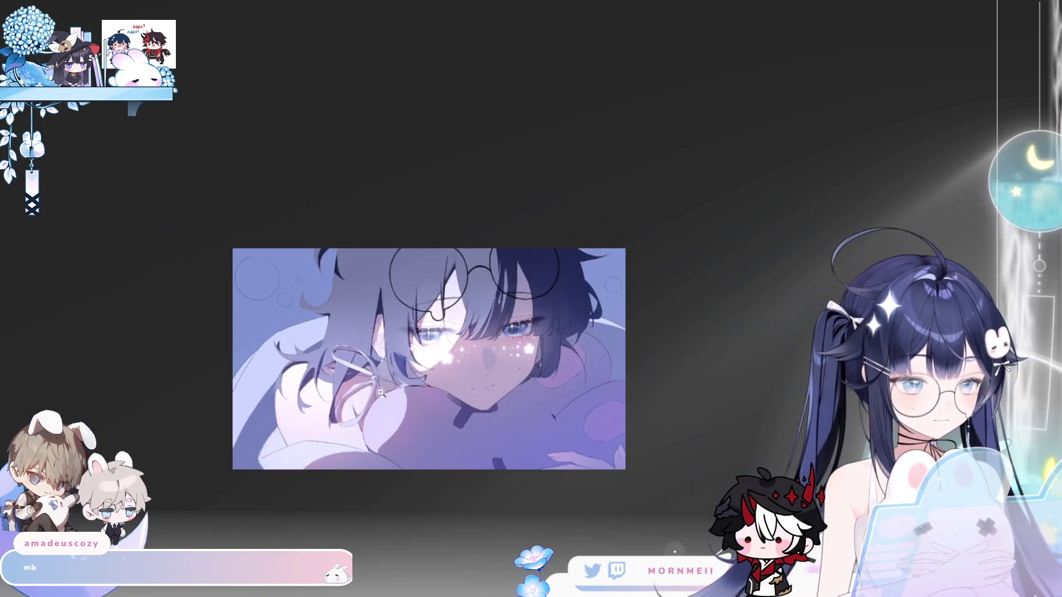
# Lasso the glasses bridge, move it up slightly, and deselect.
pyautogui.press('m')
pyautogui.press('m')
pyautogui.scroll(2, 380, 392)
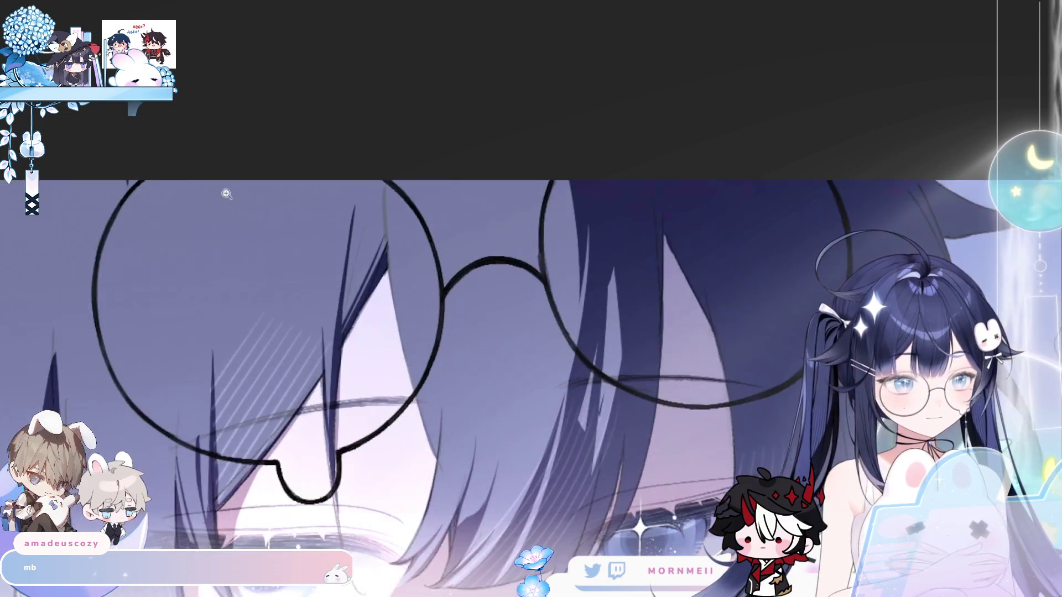
pyautogui.moveTo(445, 283)
pyautogui.mouseDown()
pyautogui.moveTo(448, 303)
pyautogui.moveTo(550, 297)
pyautogui.moveTo(514, 206)
pyautogui.mouseUp()
pyautogui.moveTo(556, 329); pyautogui.dragTo(556, 308)
pyautogui.click(349, 342)
# Ink the right lens line down its side, redrawing it further down after an undo.
pyautogui.scroll(2, 437, 284)
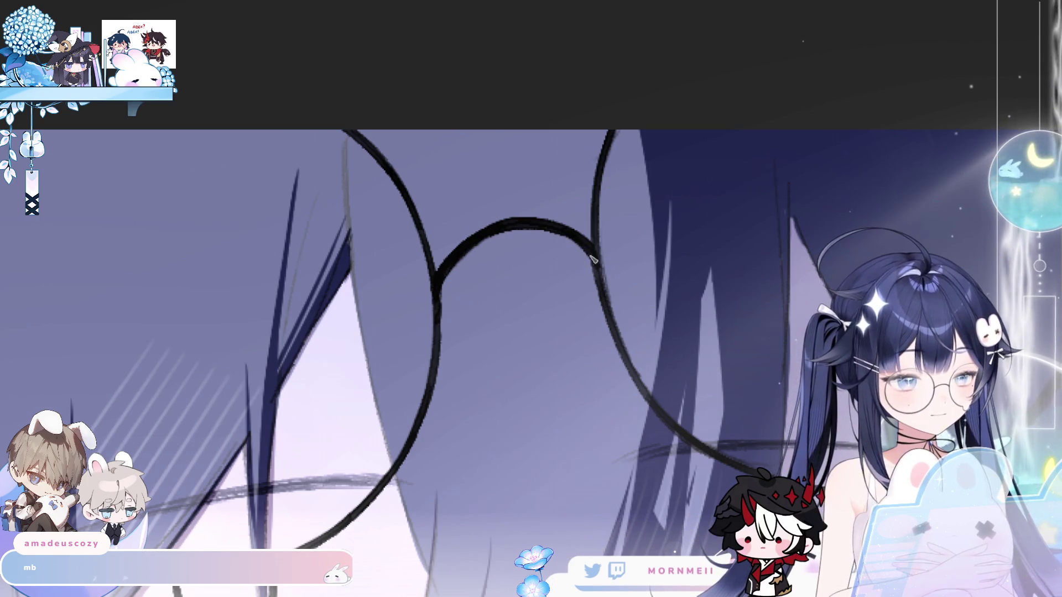
pyautogui.moveTo(596, 189); pyautogui.dragTo(614, 317)
pyautogui.hotkey('ctrl', 'z')
pyautogui.moveTo(591, 191); pyautogui.dragTo(645, 390)
pyautogui.hotkey('ctrl', '0')
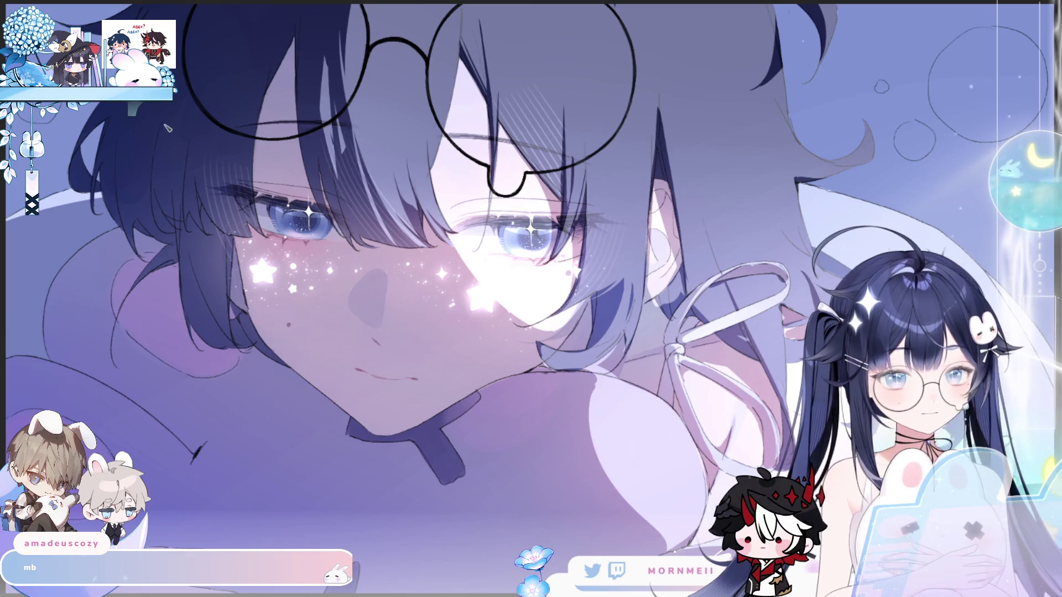
pyautogui.click(470, 214)
pyautogui.click(470, 214)
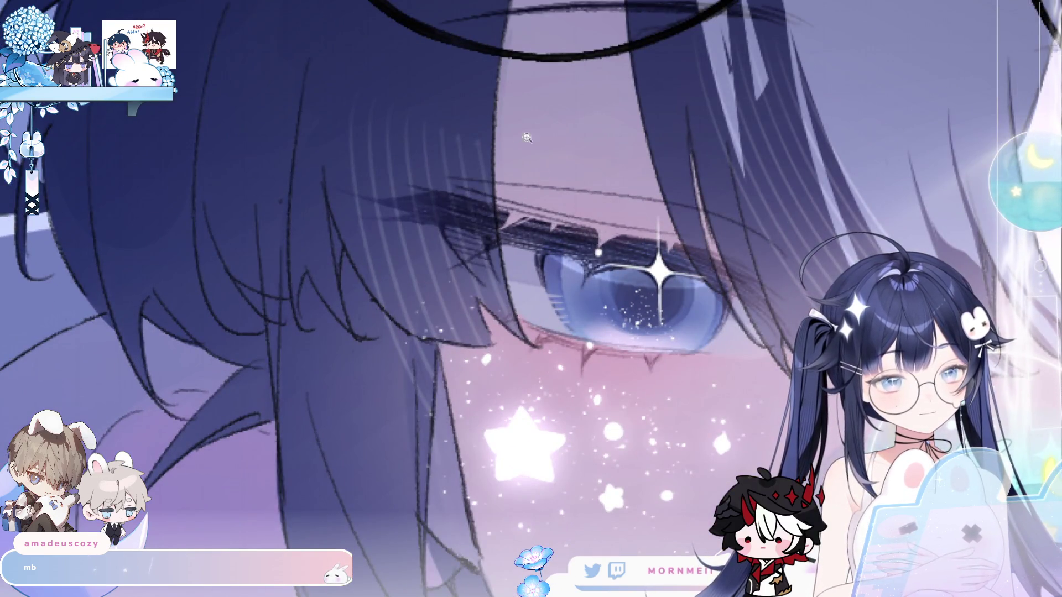
pyautogui.hotkey('ctrl', '0')
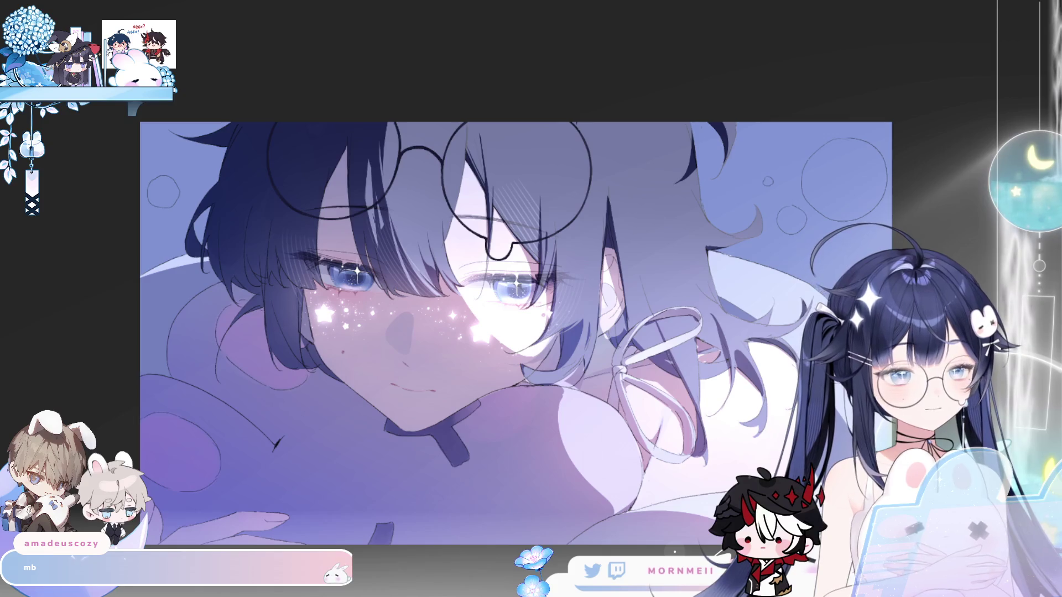
pyautogui.scroll(2, 273, 216)
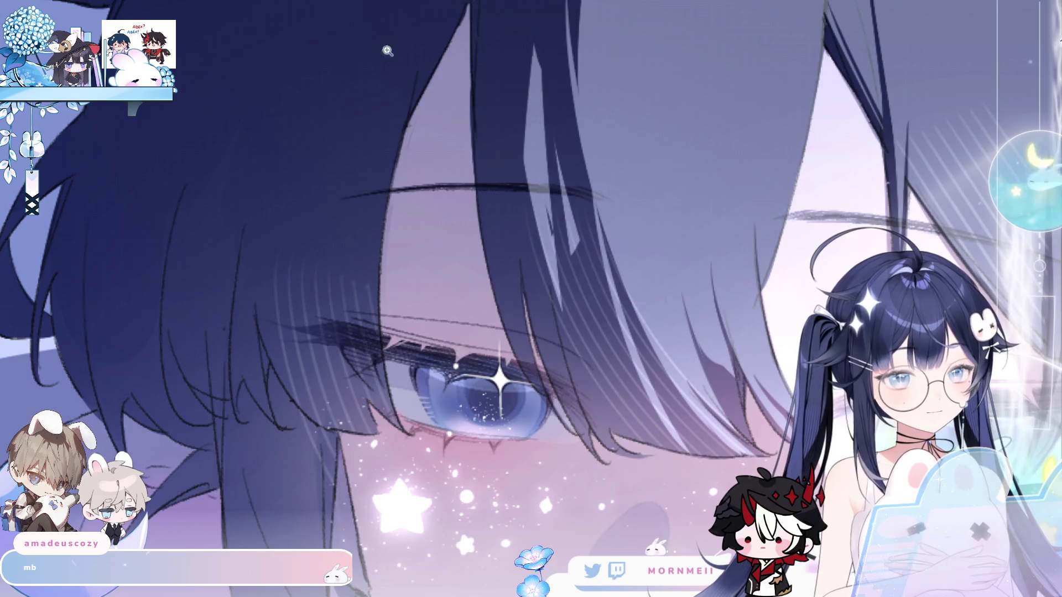
pyautogui.hotkey('ctrl', '0')
pyautogui.press('m')
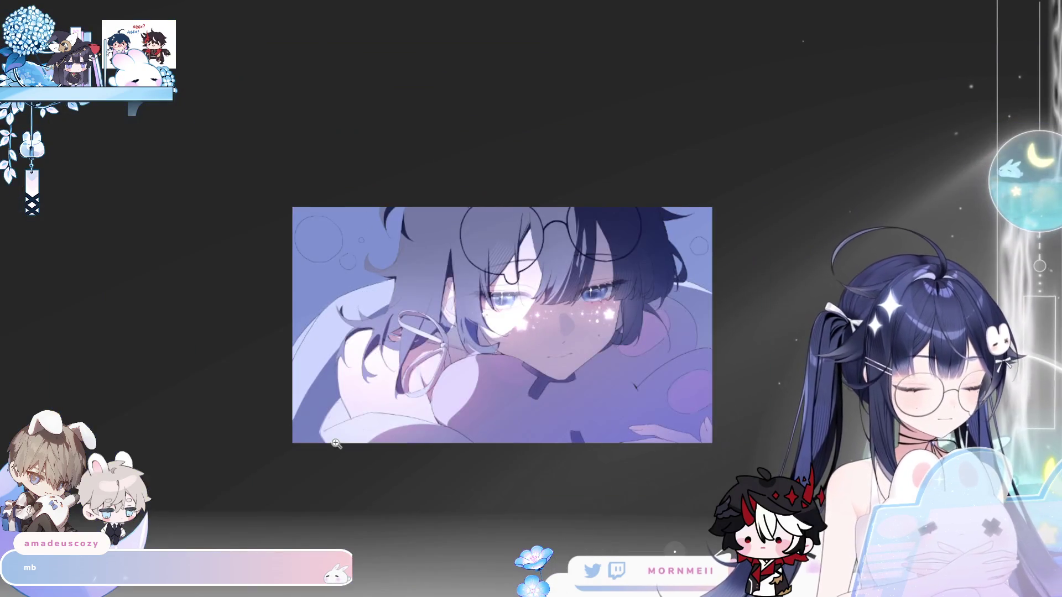
pyautogui.press('m')
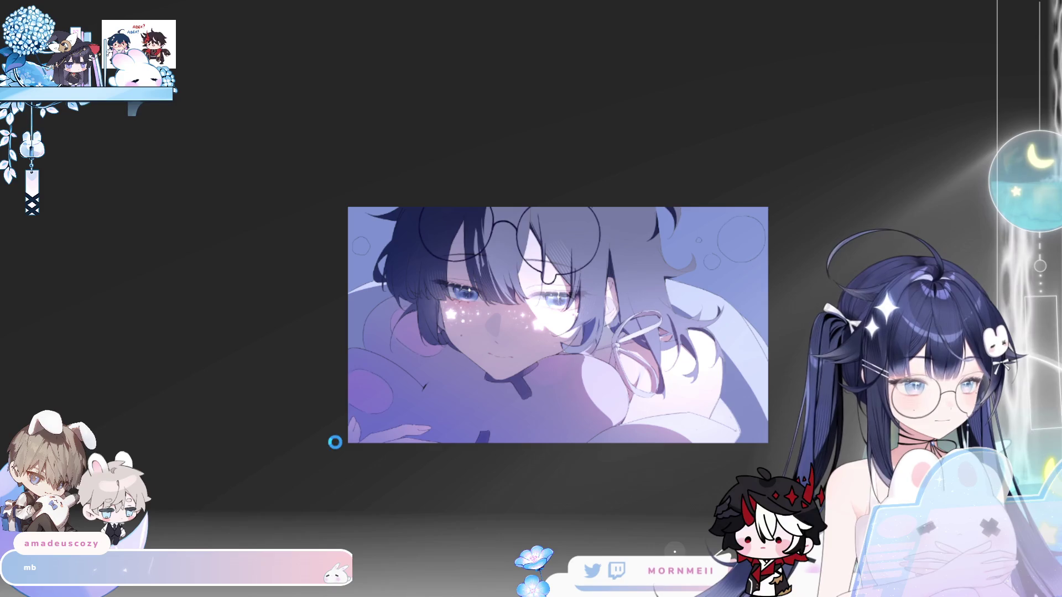
pyautogui.scroll(3, 576, 236)
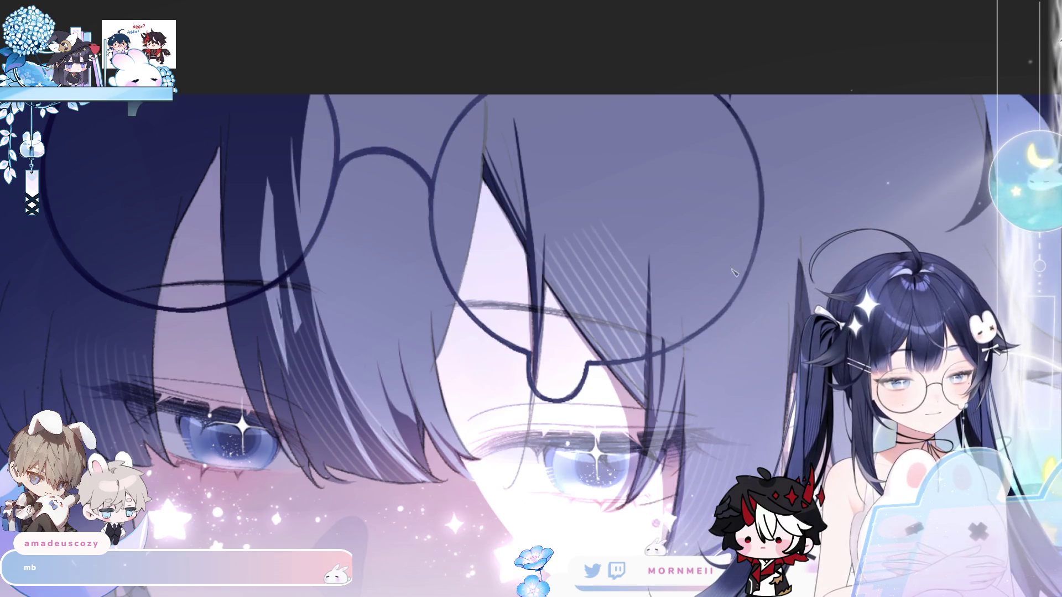
pyautogui.scroll(-2, 738, 283)
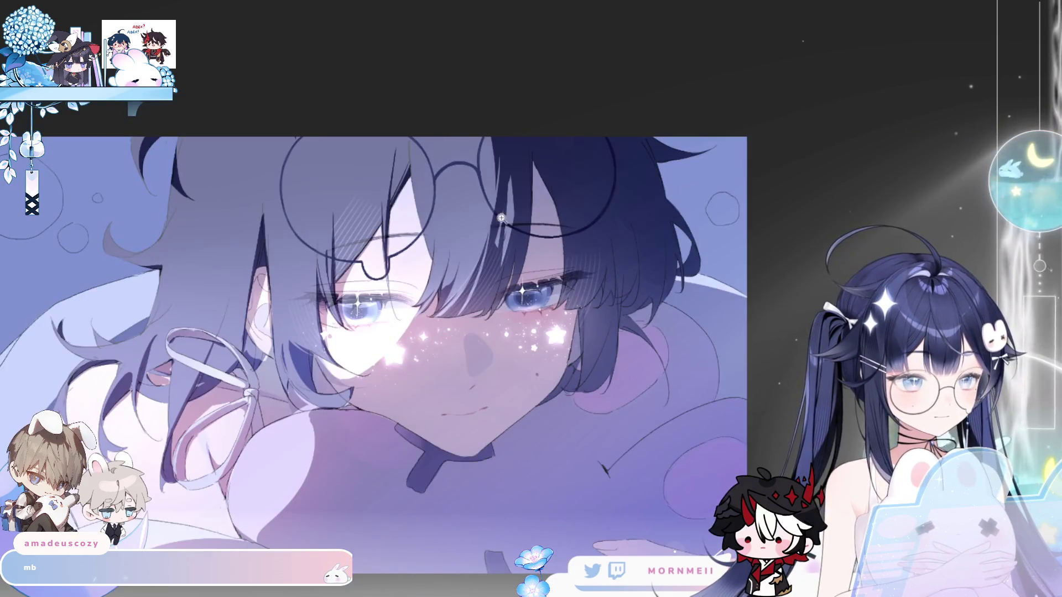
pyautogui.scroll(1, 454, 469)
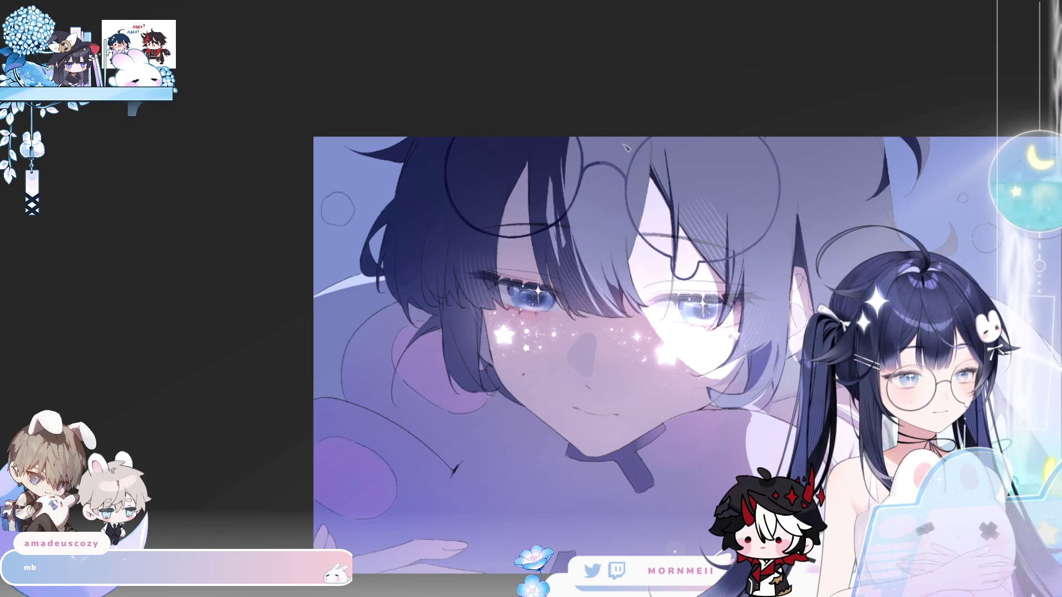
pyautogui.press('h')
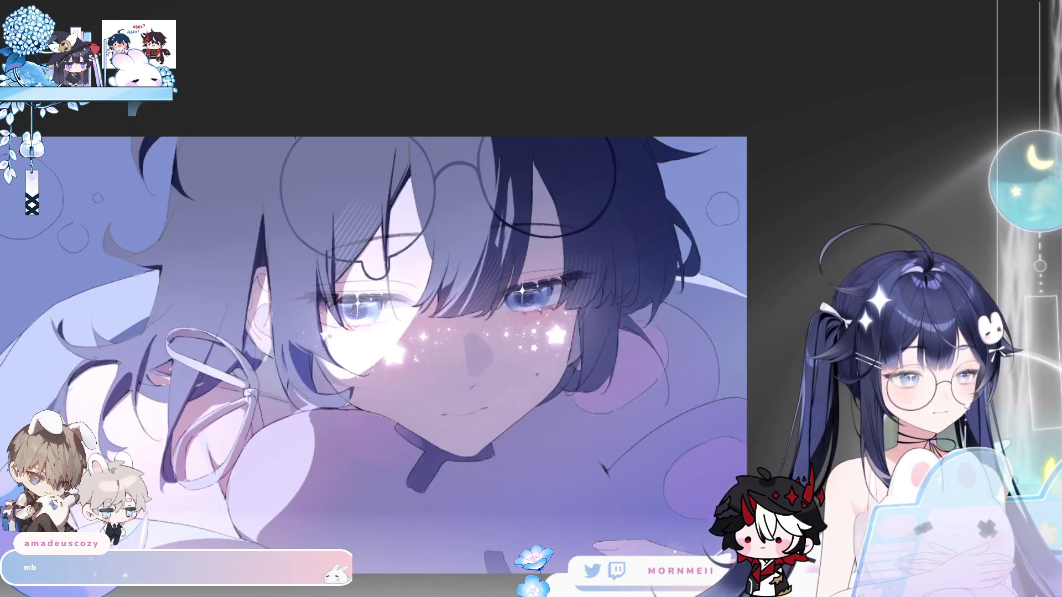
pyautogui.press('h')
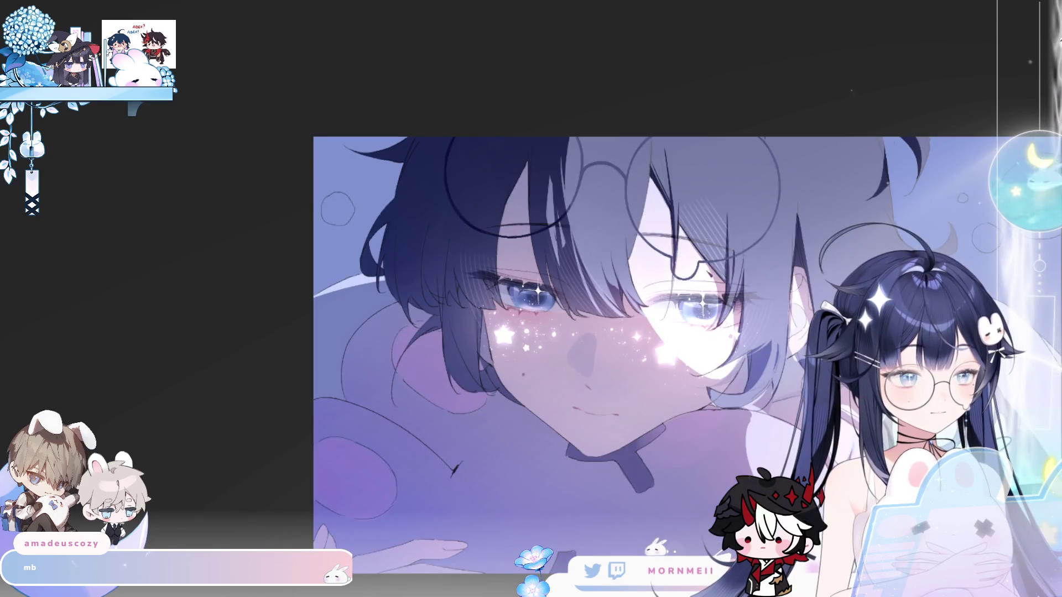
pyautogui.scroll(-3, 353, 175)
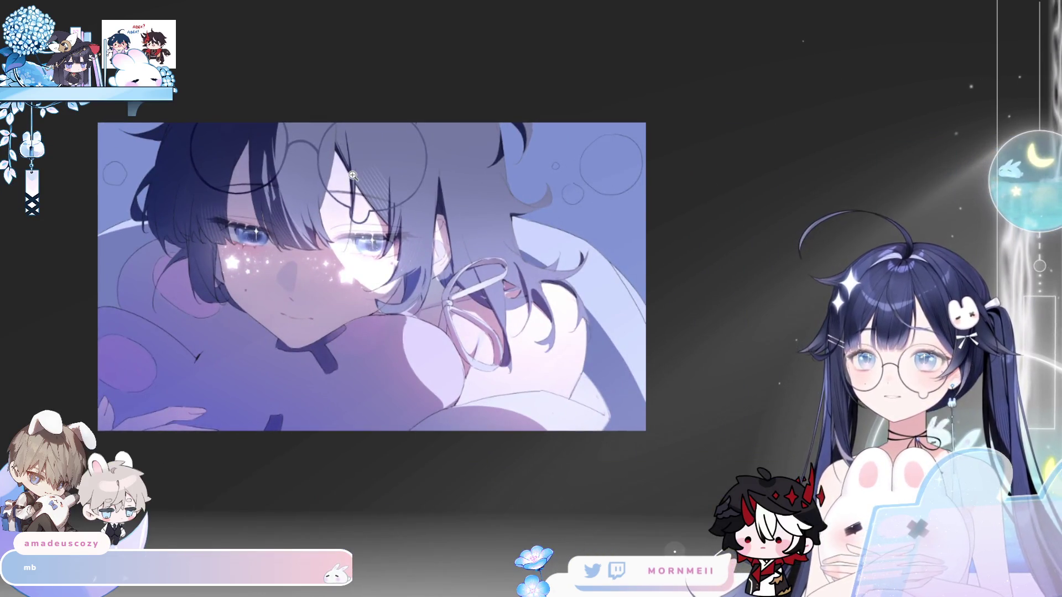
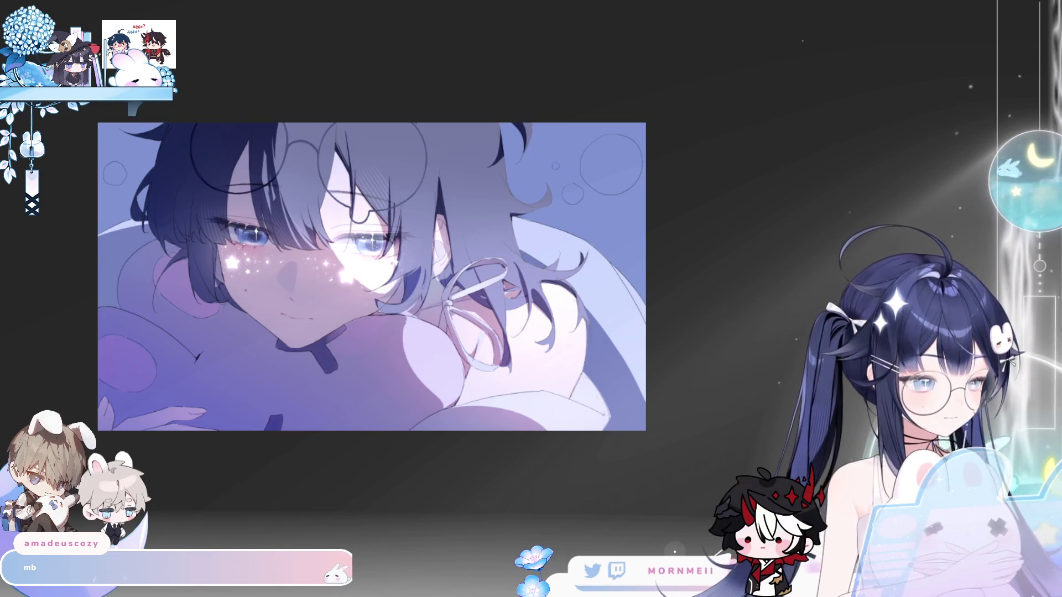
# Zoom and flip the view to check the faces, then close in on the eyes.
pyautogui.hotkey('ctrl', '-')
pyautogui.press('h')
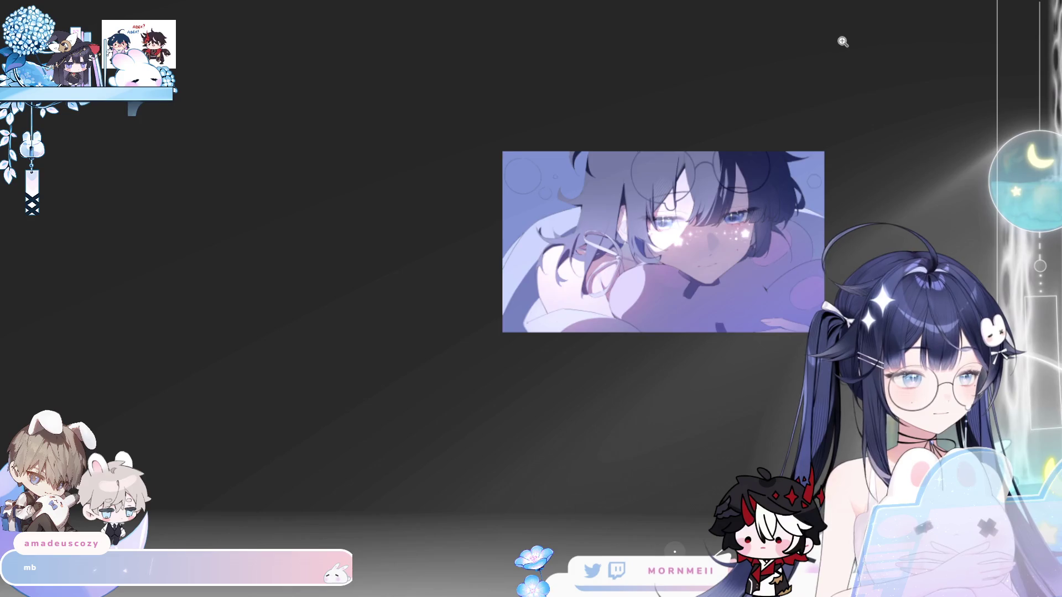
pyautogui.press('h')
pyautogui.hotkey('ctrl', '+')
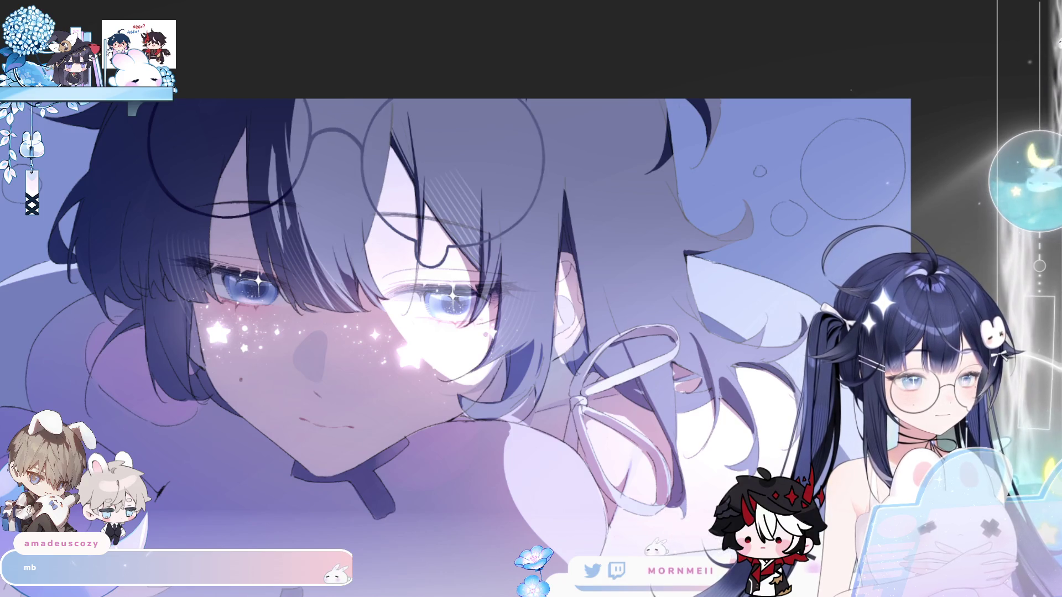
pyautogui.scroll(-4, 343, 423)
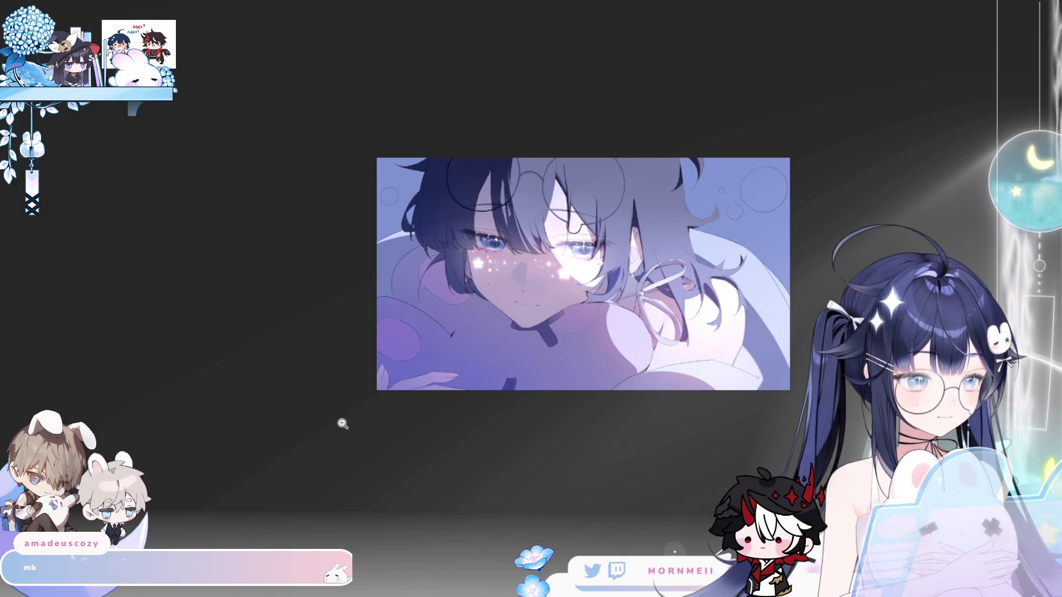
pyautogui.press('h')
pyautogui.press('h')
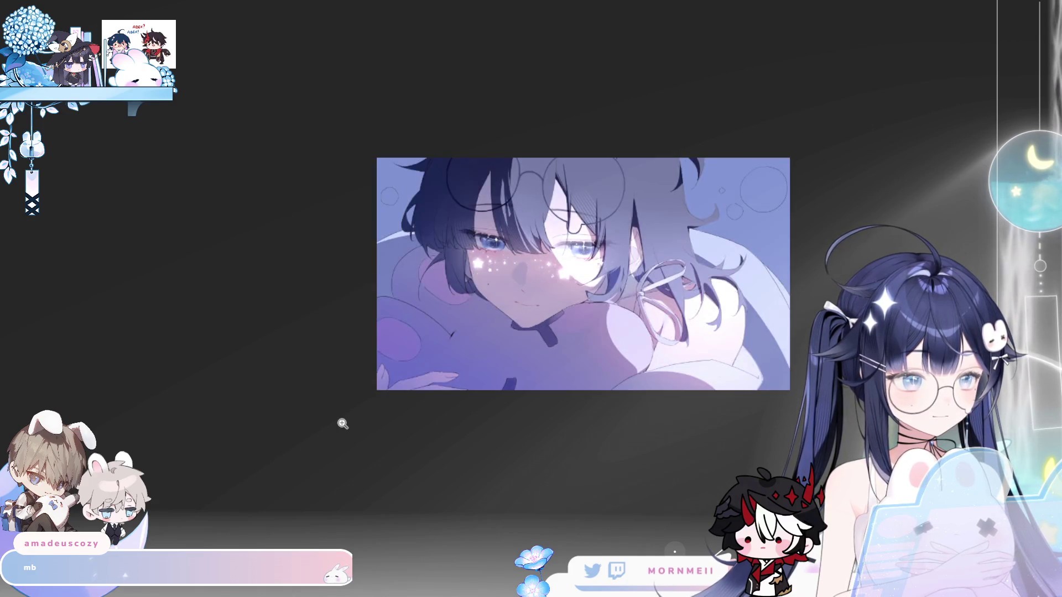
pyautogui.hotkey('ctrl', 'alt', '0')
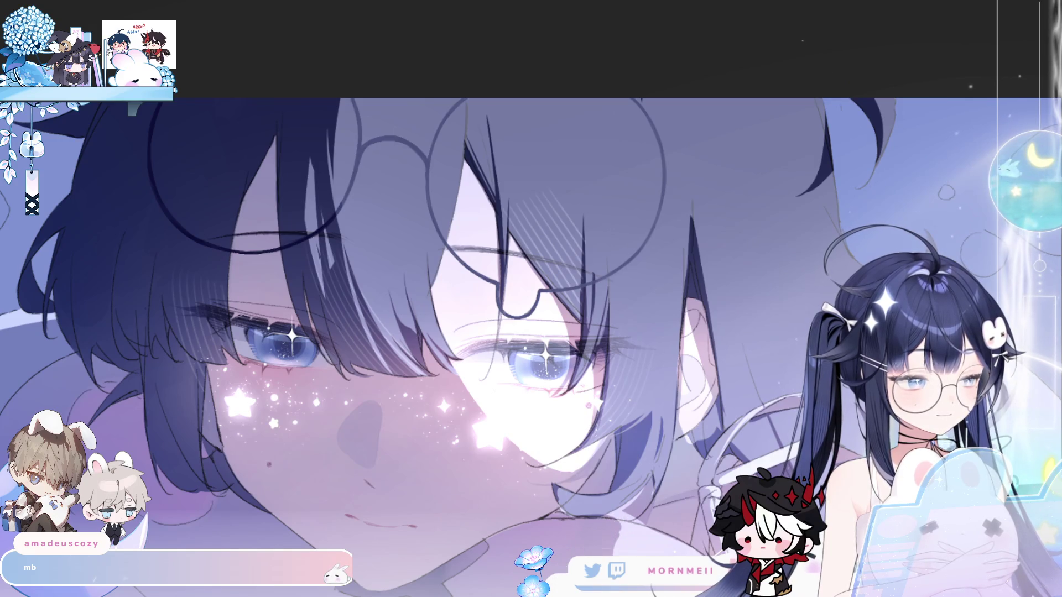
# Undo and restore the light hatching strokes on the hair near the eye to compare them.
pyautogui.press('m')
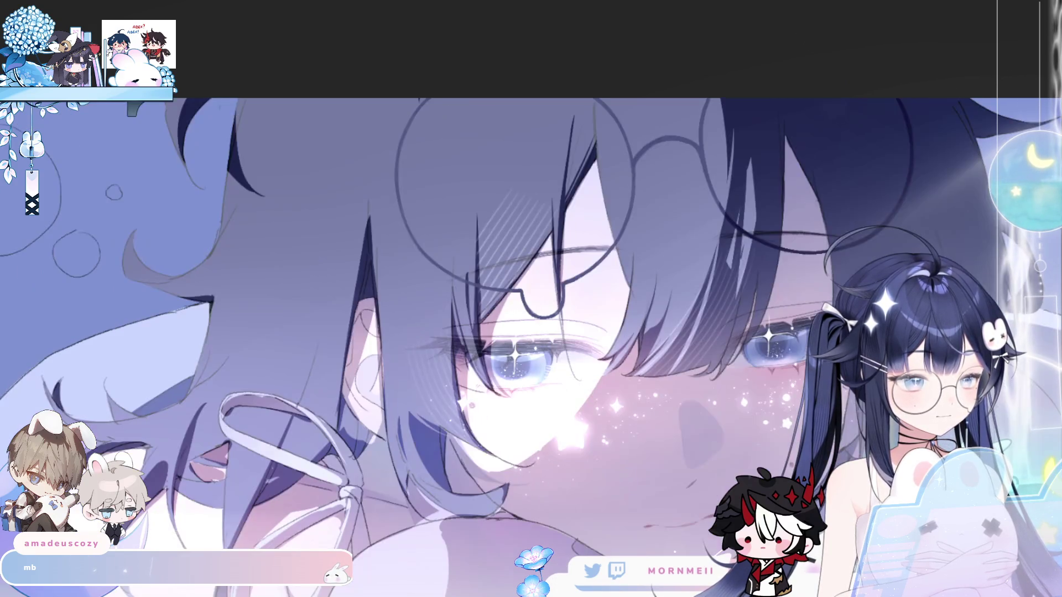
pyautogui.press('m')
pyautogui.hotkey('ctrl', 'z')
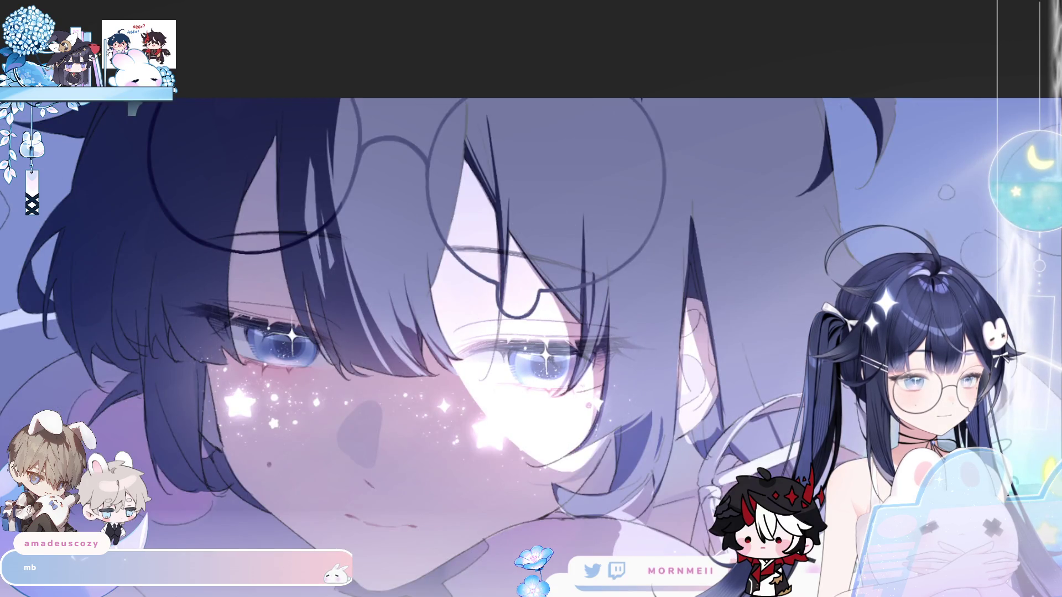
pyautogui.press('m')
pyautogui.press('m')
pyautogui.hotkey('ctrl', 'y')
pyautogui.scroll(-5, 708, 392)
pyautogui.press('m')
pyautogui.press('m')
pyautogui.press('m')
pyautogui.press('m')
pyautogui.press('m')
pyautogui.scroll(4, 570, 387)
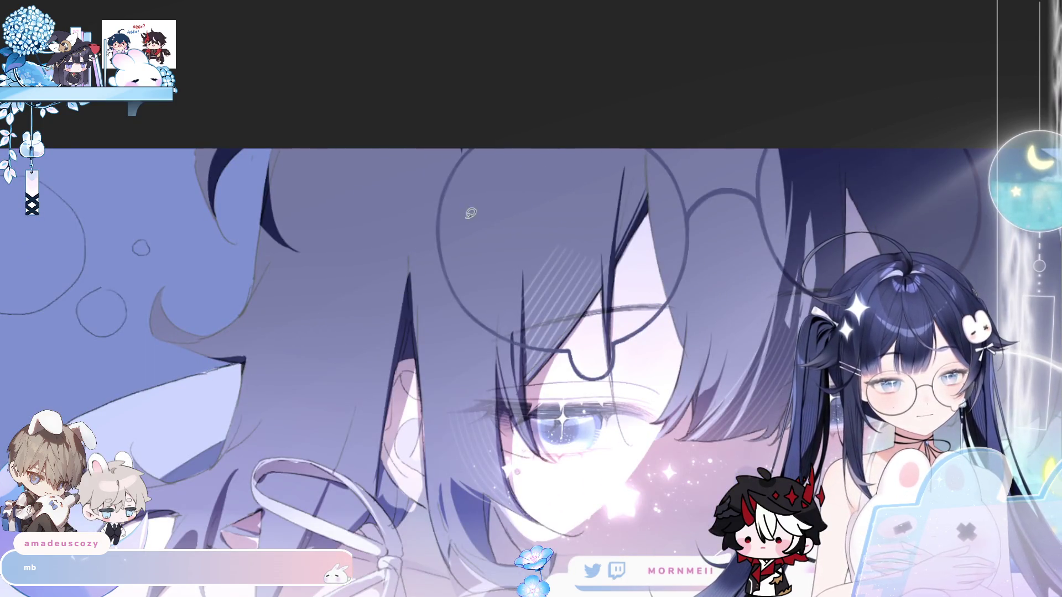
# Lasso the hair strand above the eye, paint it with a much larger brush, and deselect.
pyautogui.moveTo(528, 323)
pyautogui.mouseDown()
pyautogui.moveTo(613, 161)
pyautogui.moveTo(603, 307)
pyautogui.mouseUp()
pyautogui.hotkey('ctrl', 'd')
pyautogui.moveTo(528, 291)
pyautogui.mouseDown()
pyautogui.moveTo(553, 161)
pyautogui.moveTo(600, 155)
pyautogui.moveTo(590, 345)
pyautogui.mouseUp()
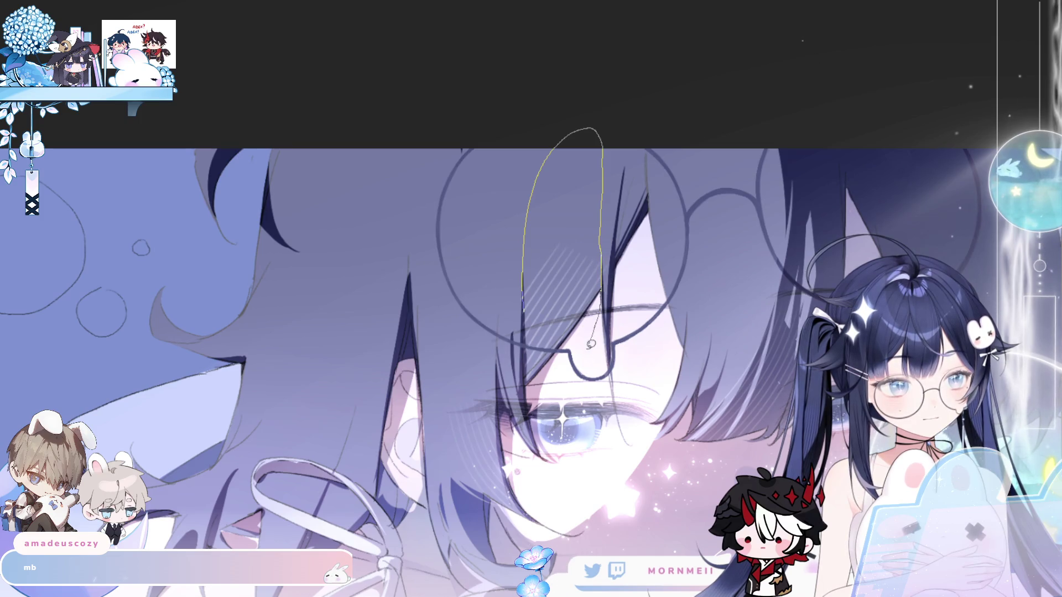
pyautogui.moveTo(535, 390); pyautogui.dragTo(532, 395)
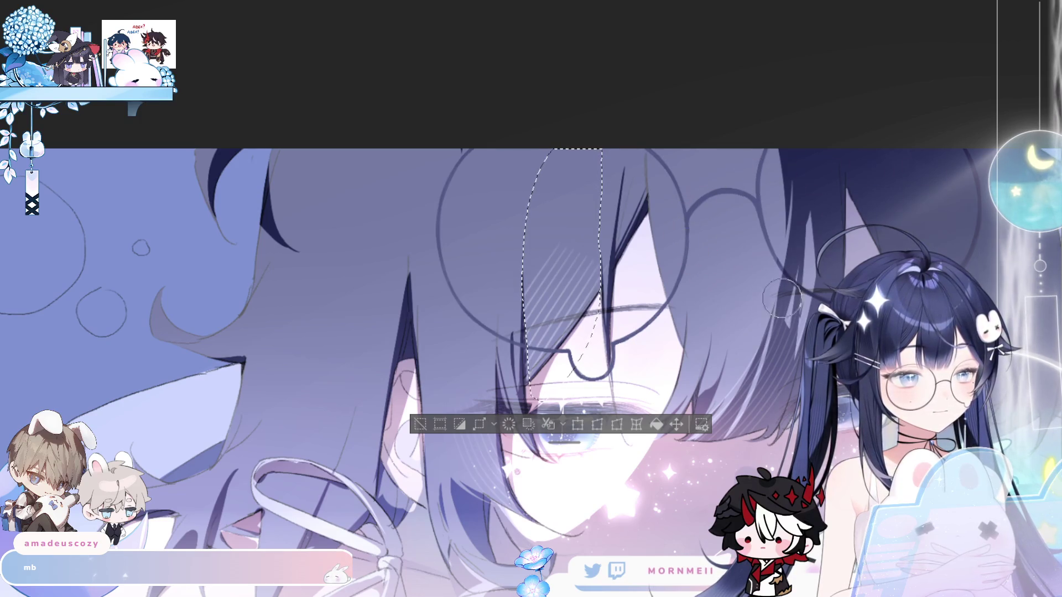
pyautogui.press(']')
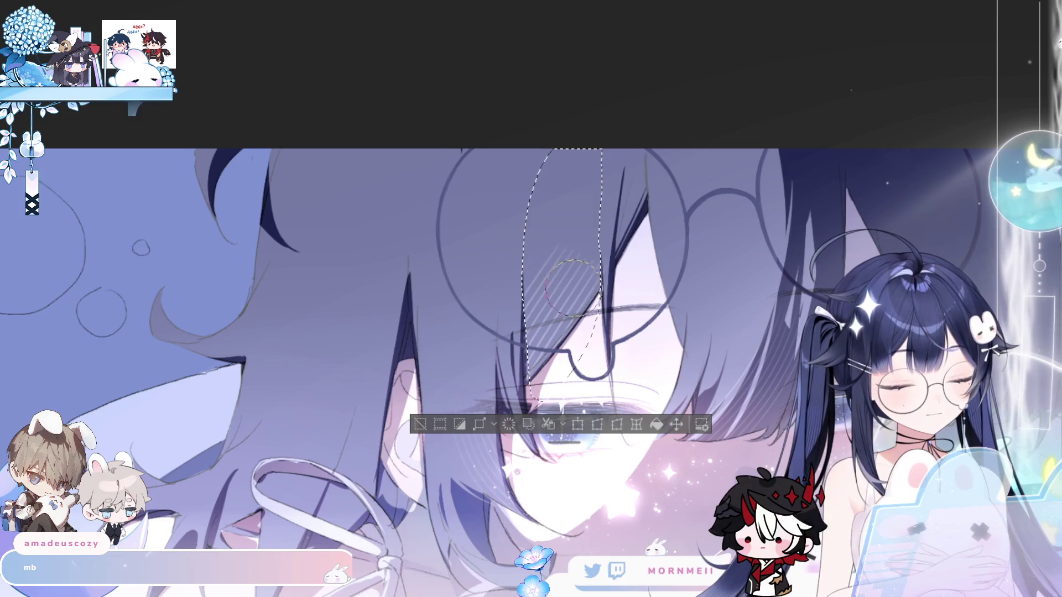
pyautogui.press(']')
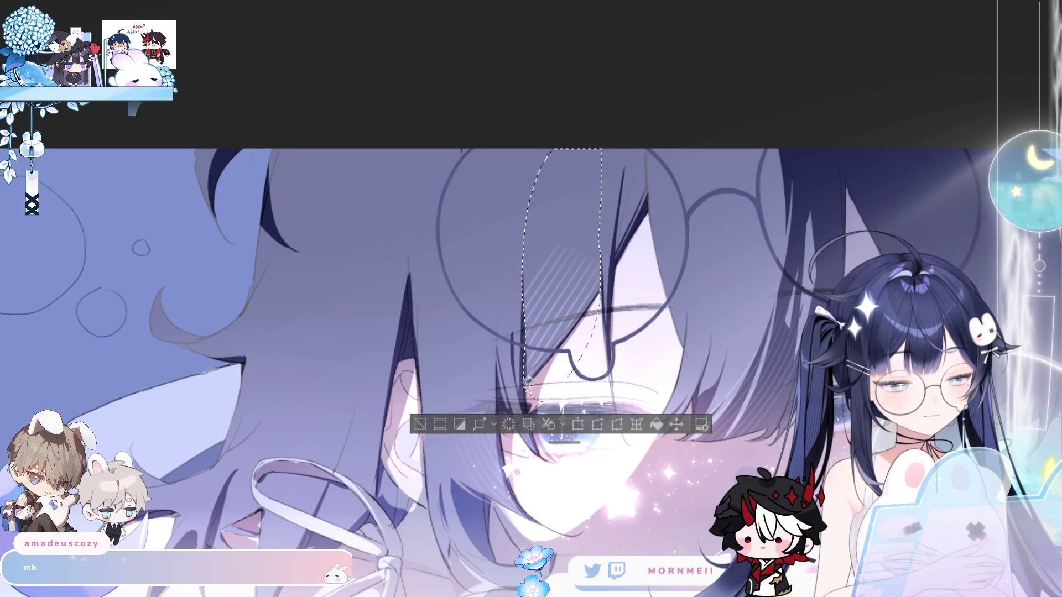
pyautogui.doubleClick(592, 307)
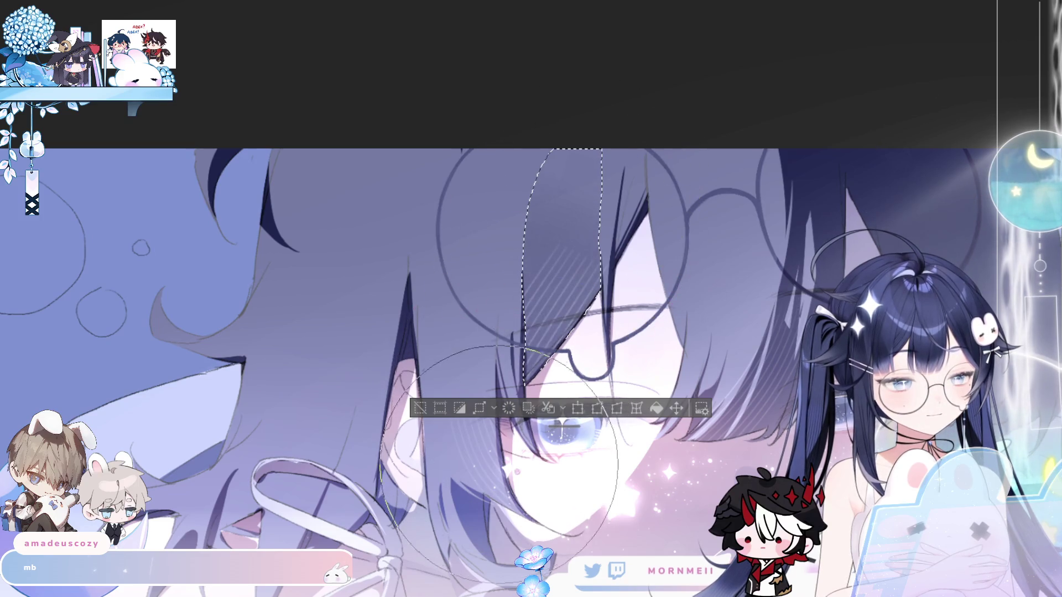
pyautogui.click(420, 408)
# Fit the artwork, flip the view, and zoom back in near the glasses.
pyautogui.hotkey('ctrl', '0')
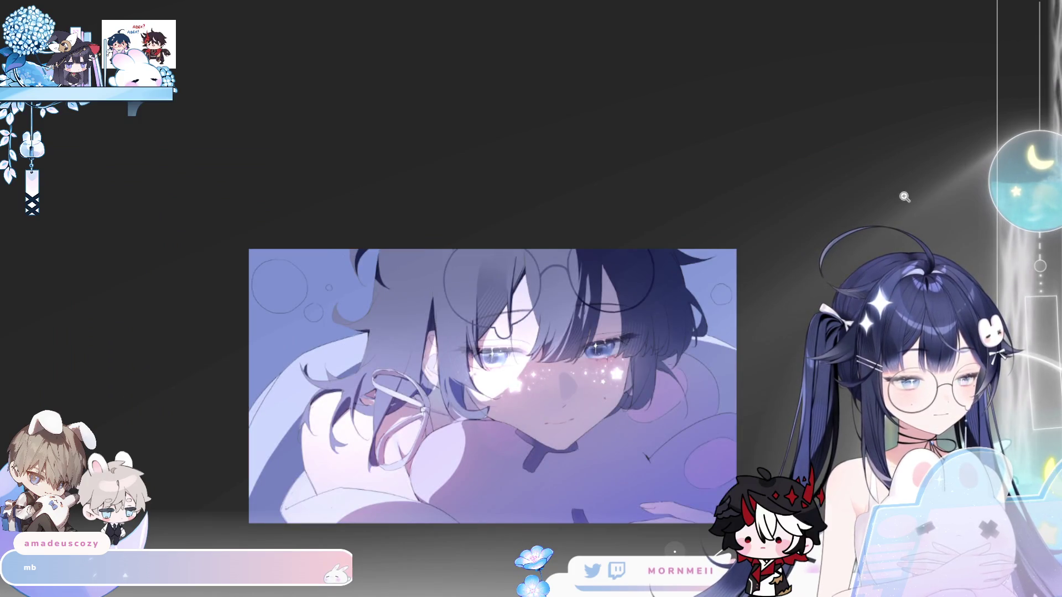
pyautogui.press('h')
pyautogui.press('h')
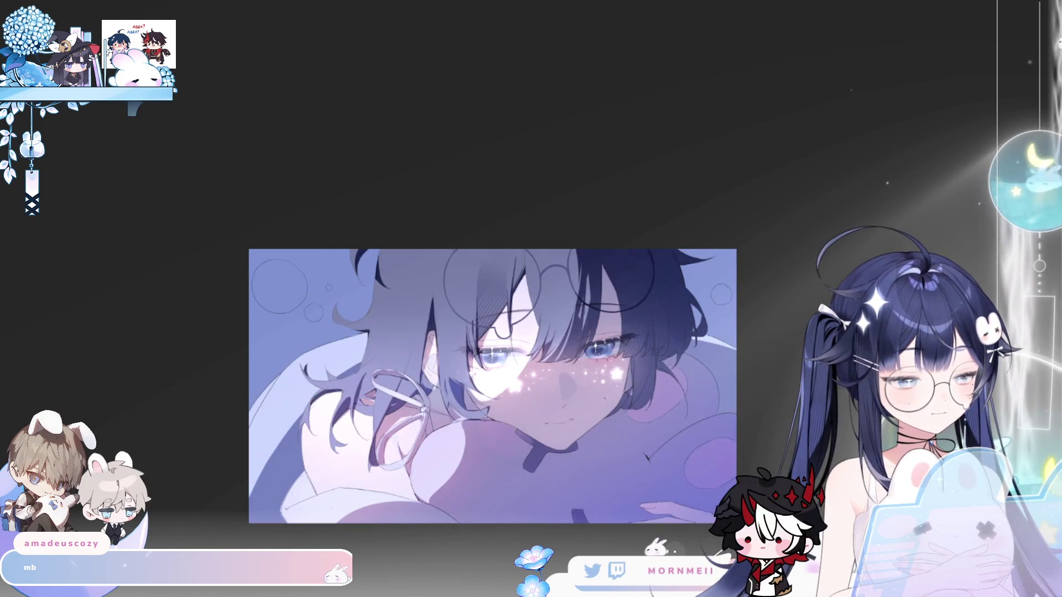
pyautogui.click(480, 260)
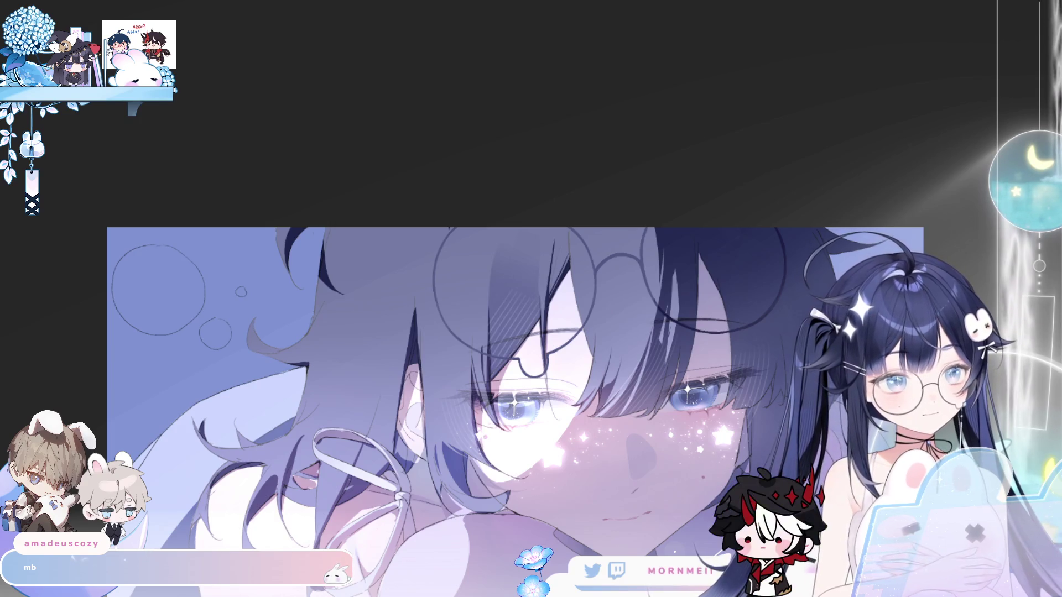
pyautogui.click(523, 239)
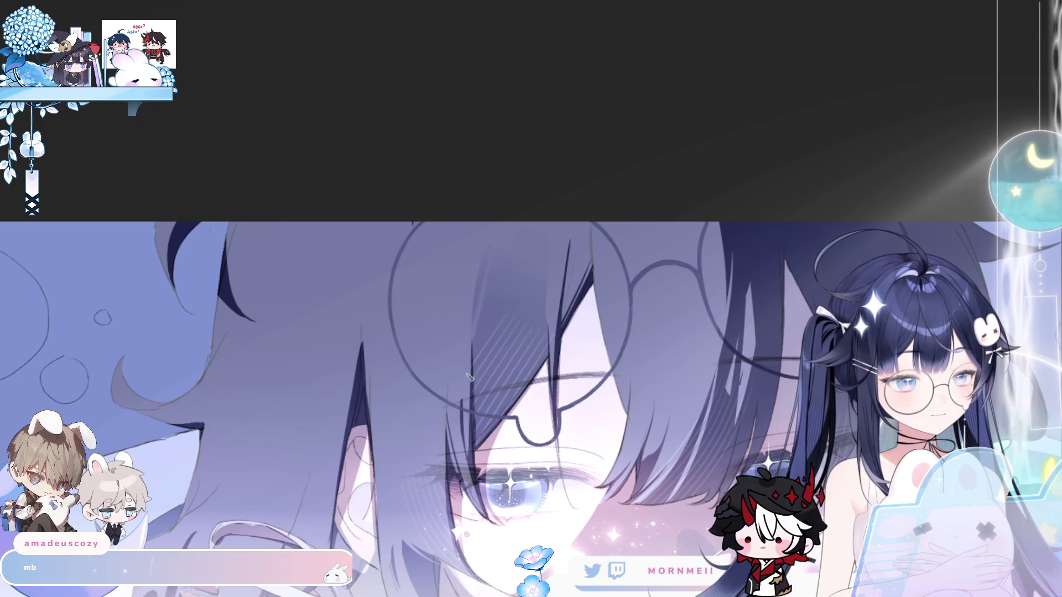
pyautogui.click(534, 231)
pyautogui.click(573, 229)
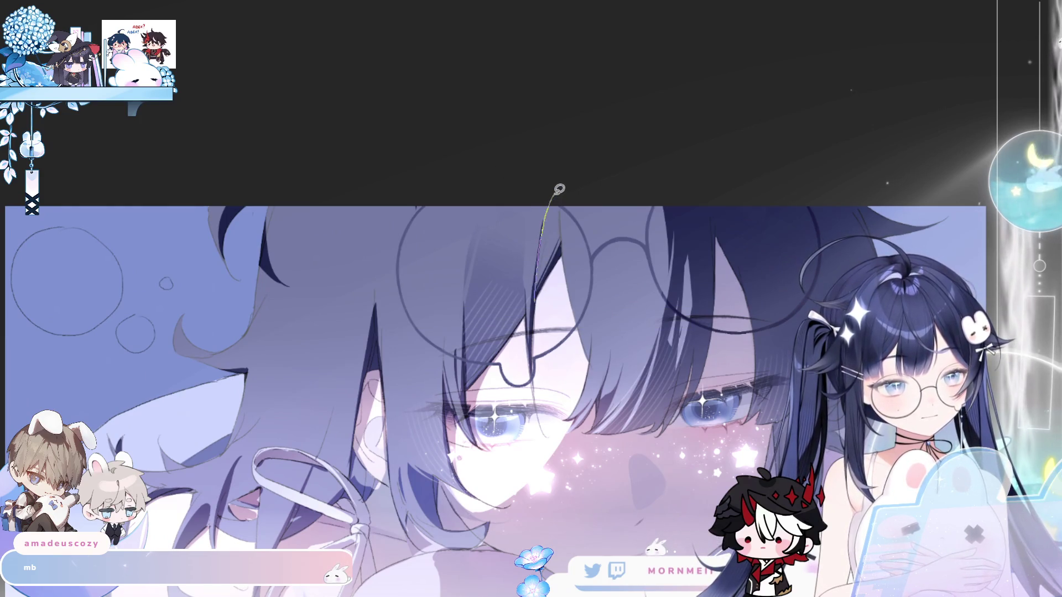
# Select and paint the hair strand near the top of the glasses, then deselect and zoom out.
pyautogui.moveTo(569, 266); pyautogui.dragTo(545, 305)
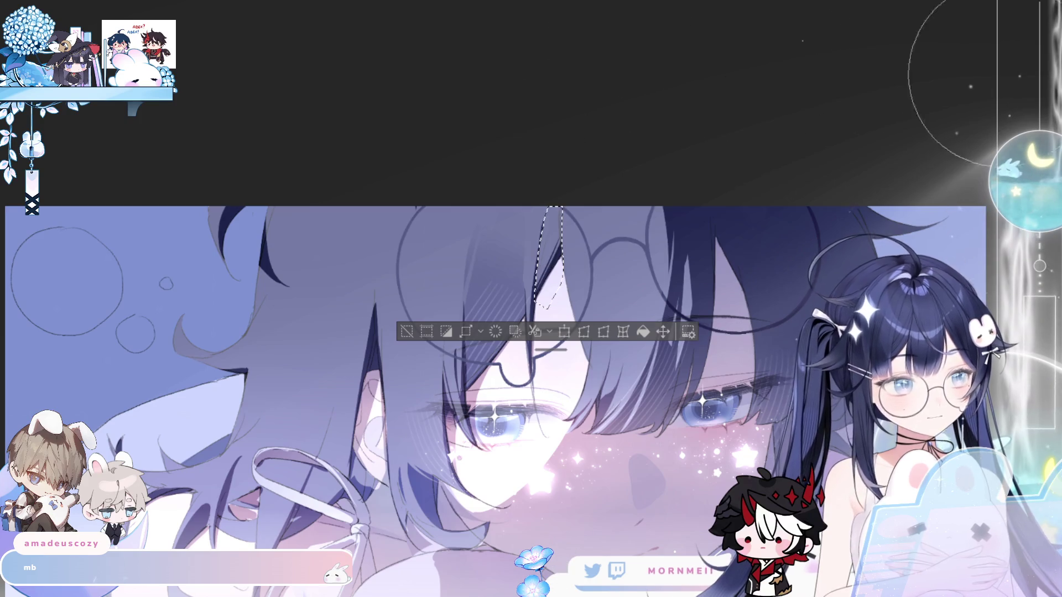
pyautogui.press('b')
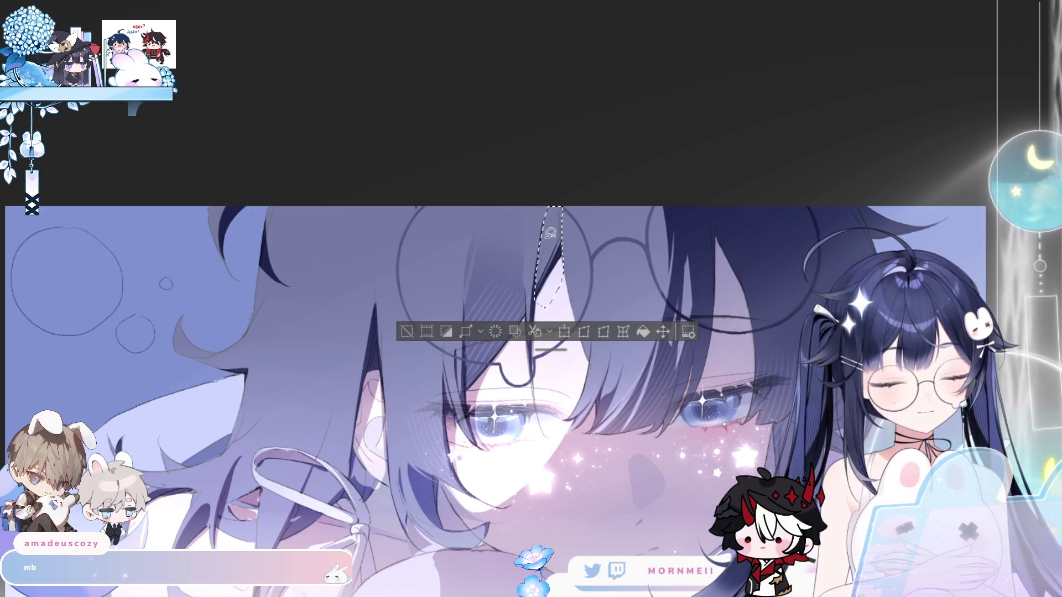
pyautogui.moveTo(575, 276); pyautogui.dragTo(562, 288)
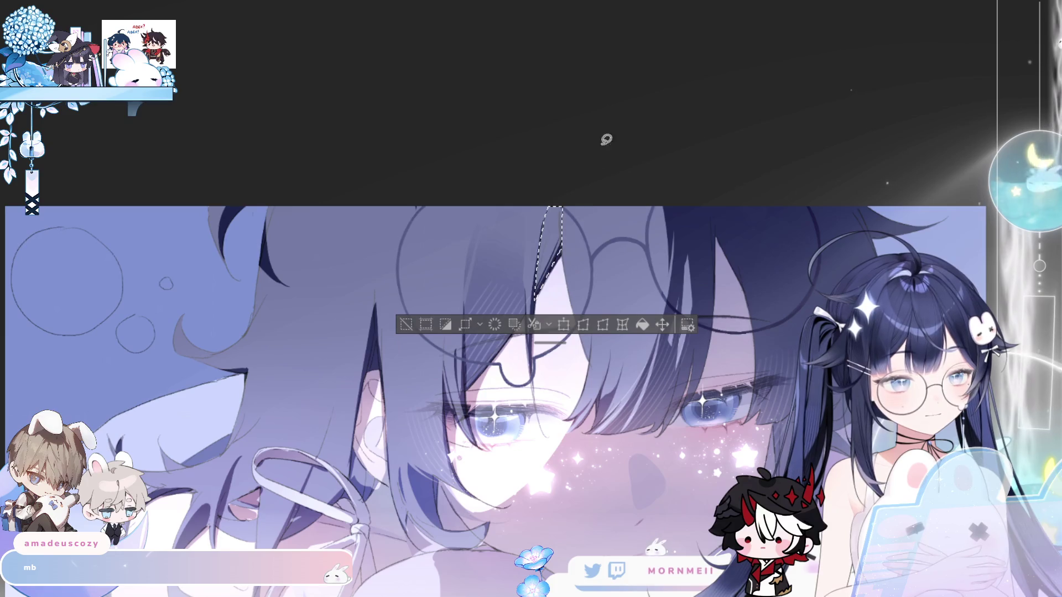
pyautogui.press('b')
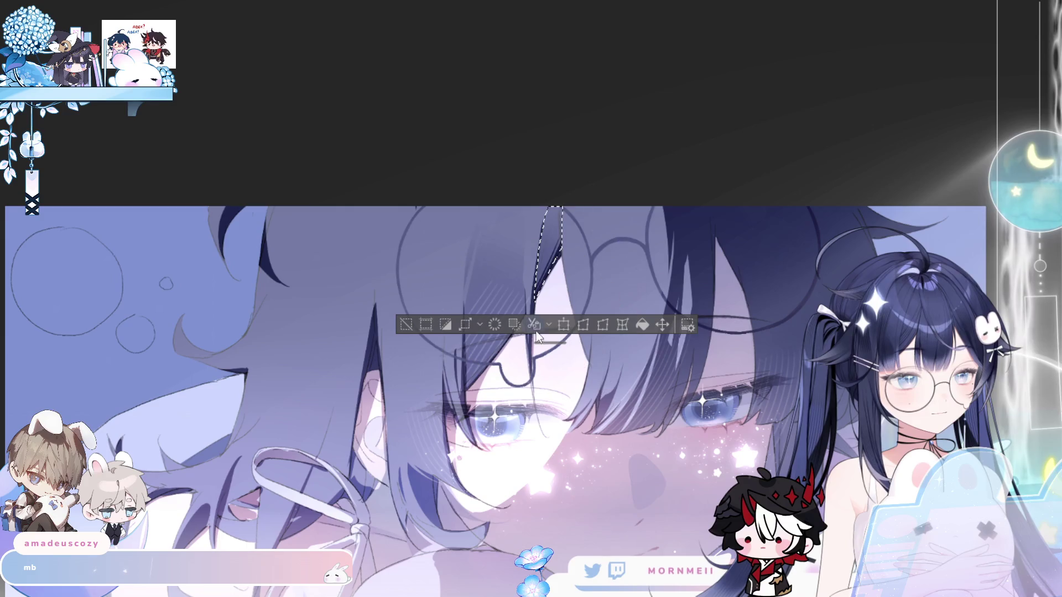
pyautogui.hotkey('ctrl', 'd')
pyautogui.hotkey('ctrl', '-')
pyautogui.hotkey('ctrl', '-')
pyautogui.hotkey('ctrl', '-')
# Zoom in on the eyes, flipping the view repeatedly to compare the drawing.
pyautogui.press('h')
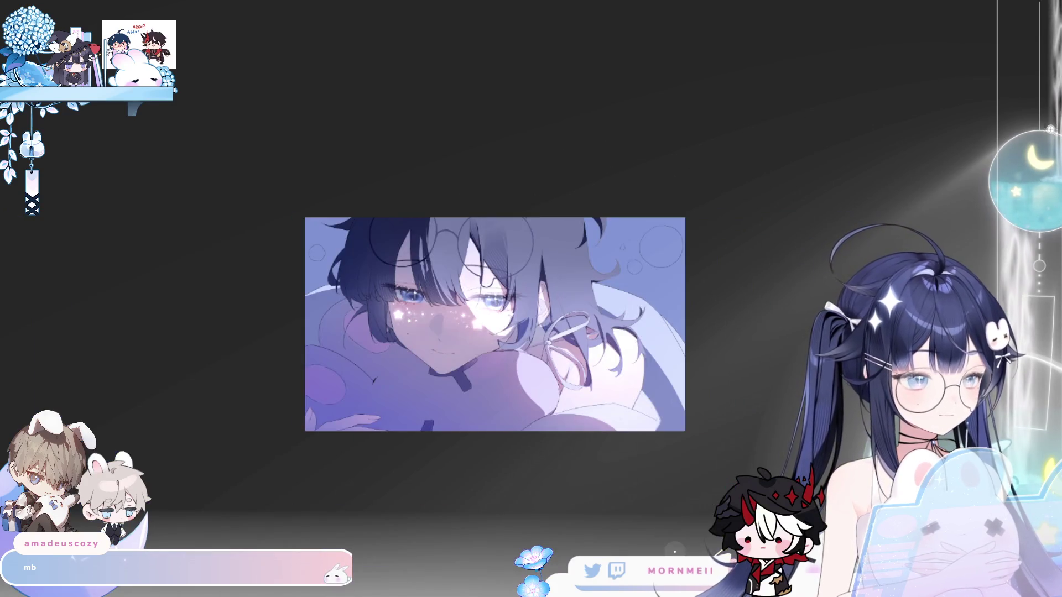
pyautogui.press('h')
pyautogui.hotkey('ctrl', '+')
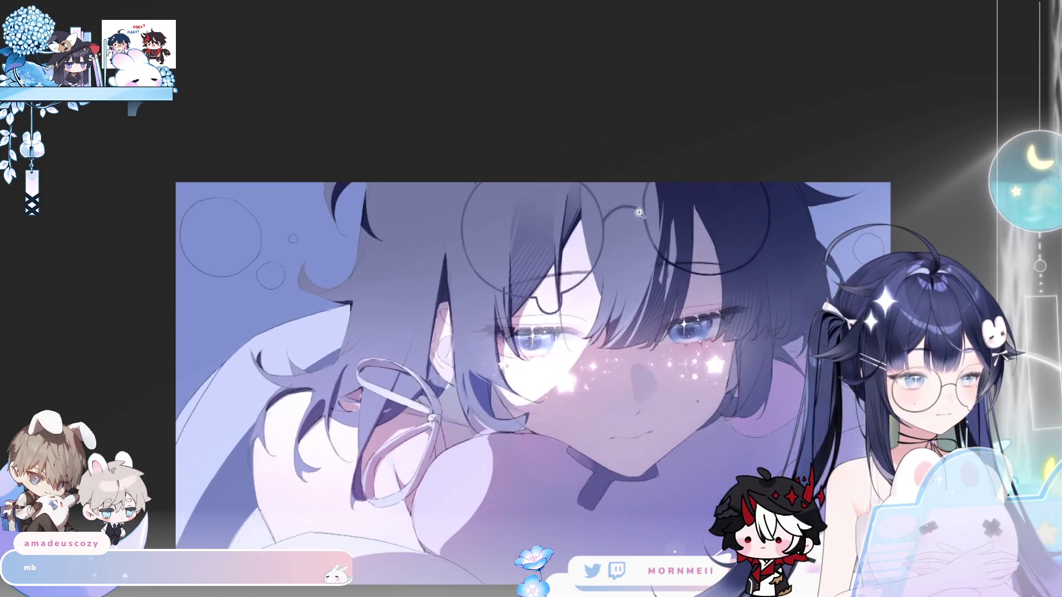
pyautogui.press('h')
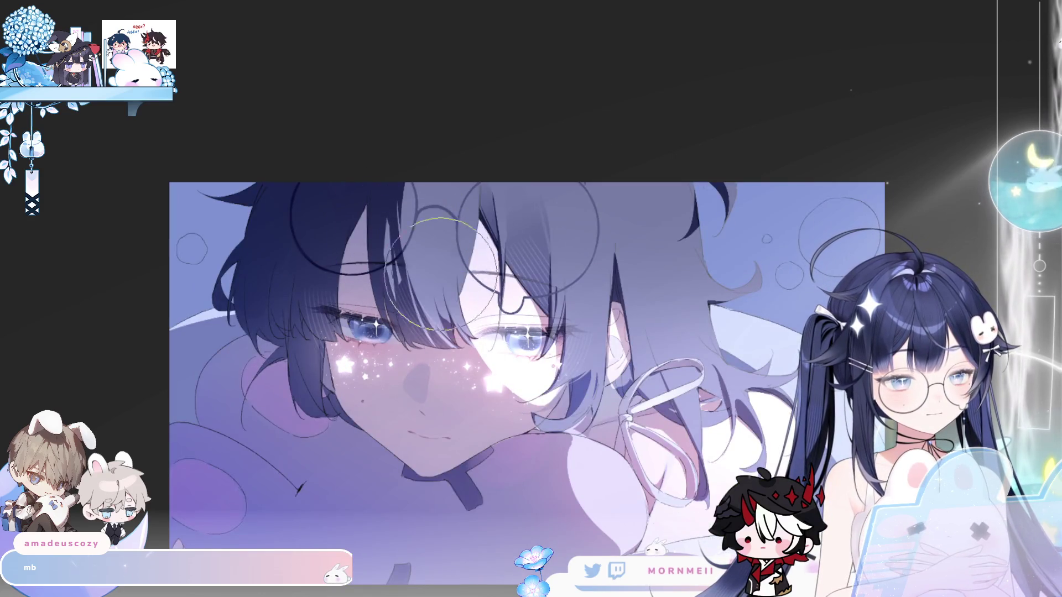
pyautogui.press('h')
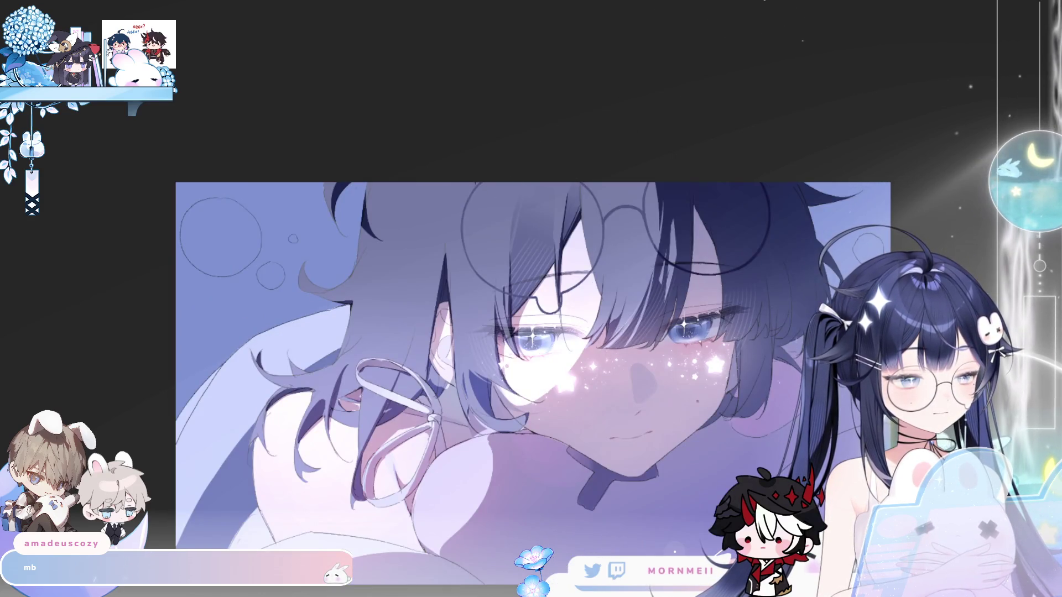
pyautogui.press('h')
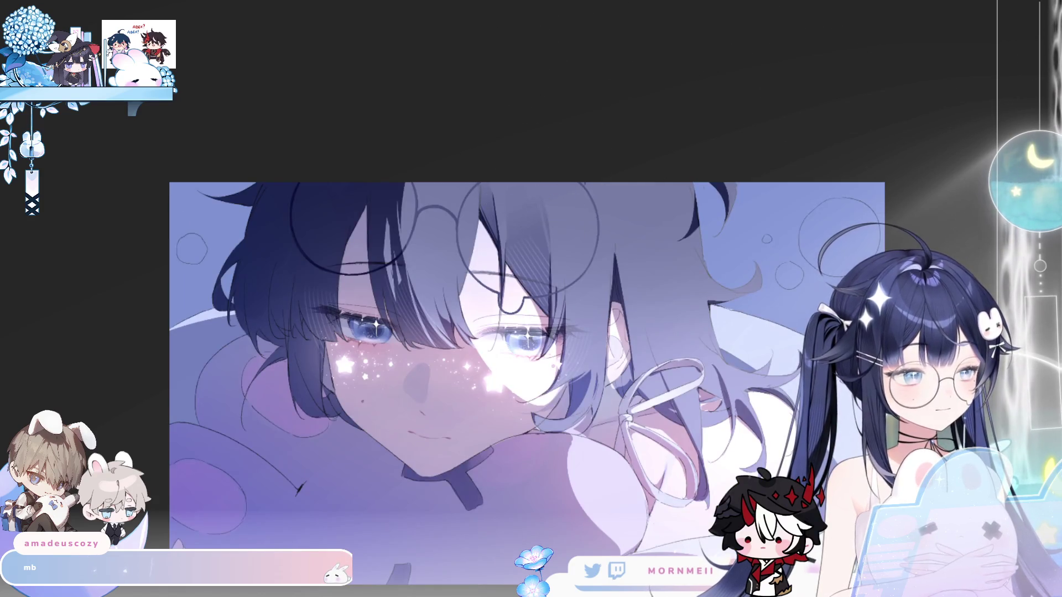
pyautogui.hotkey('ctrl', '+')
pyautogui.hotkey('ctrl', '+')
pyautogui.press('h')
pyautogui.press('h')
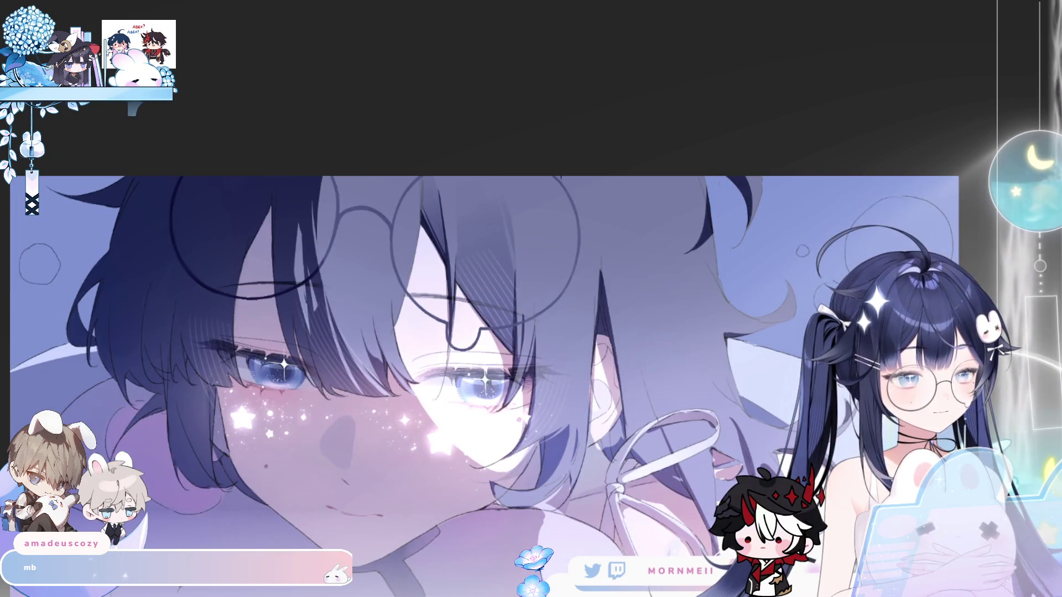
pyautogui.press('h')
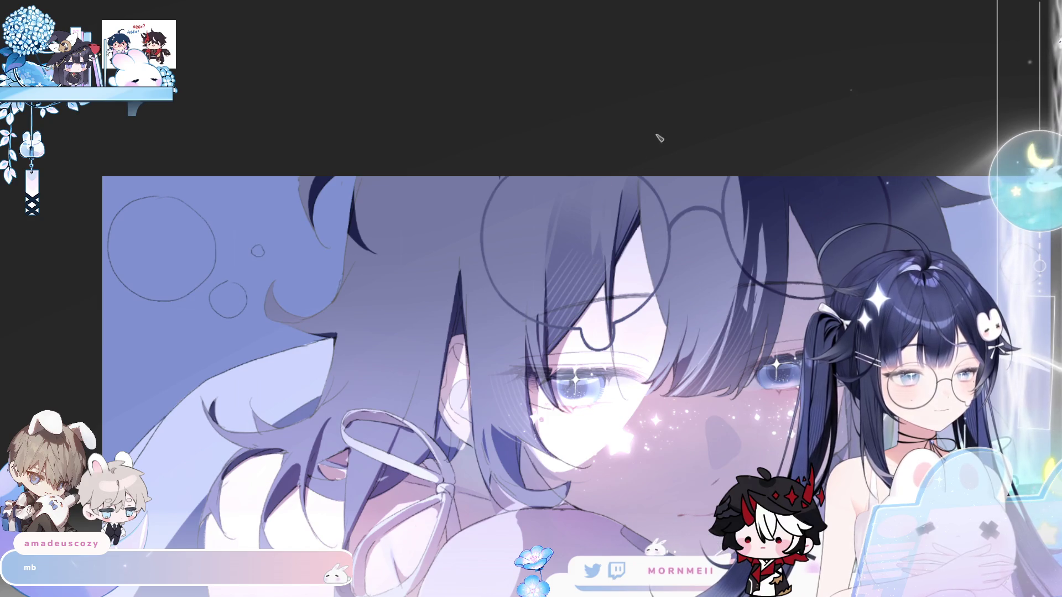
pyautogui.press('h')
pyautogui.press('h')
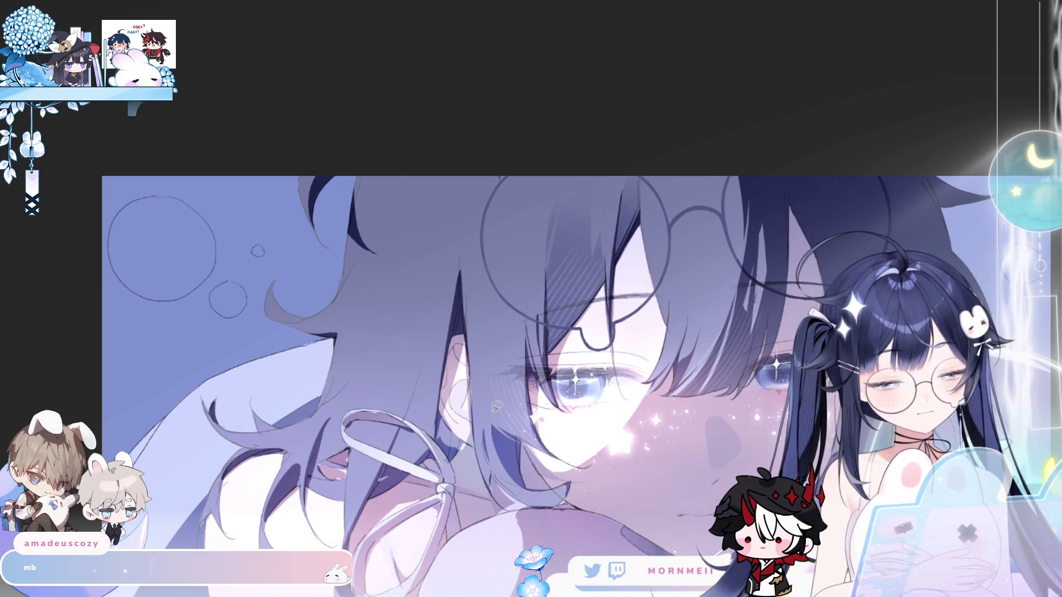
# Lasso the thin hair strand beside the glasses, paint inside it, and deselect.
pyautogui.moveTo(468, 256)
pyautogui.mouseDown()
pyautogui.moveTo(494, 203)
pyautogui.moveTo(482, 363)
pyautogui.mouseUp()
pyautogui.moveTo(468, 307); pyautogui.dragTo(470, 310)
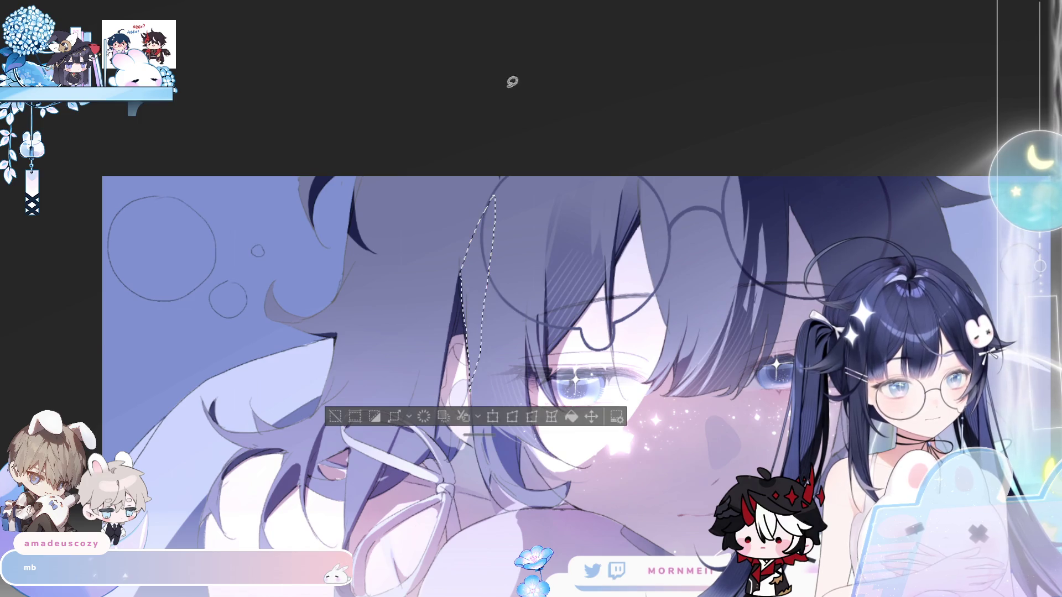
pyautogui.press('h')
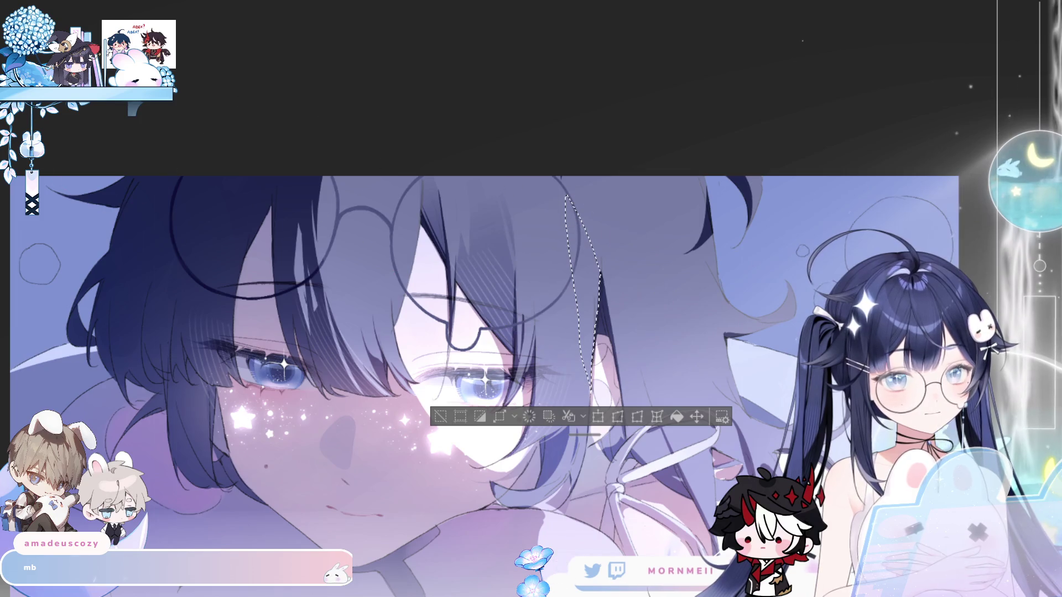
pyautogui.moveTo(592, 354)
pyautogui.mouseDown()
pyautogui.moveTo(562, 199)
pyautogui.moveTo(597, 329)
pyautogui.mouseUp()
pyautogui.press('b')
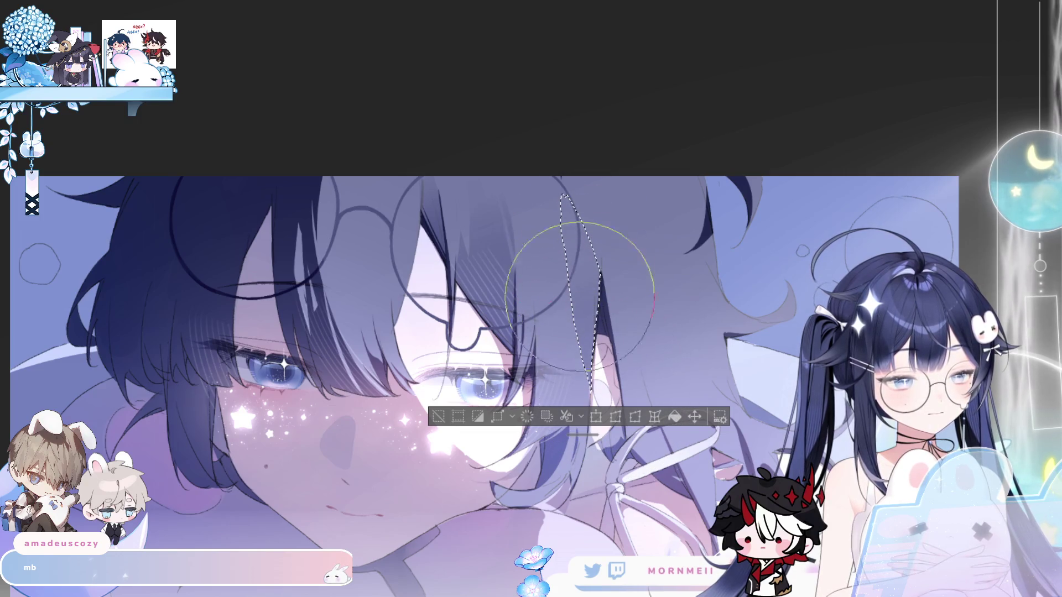
pyautogui.click(456, 418)
pyautogui.press('h')
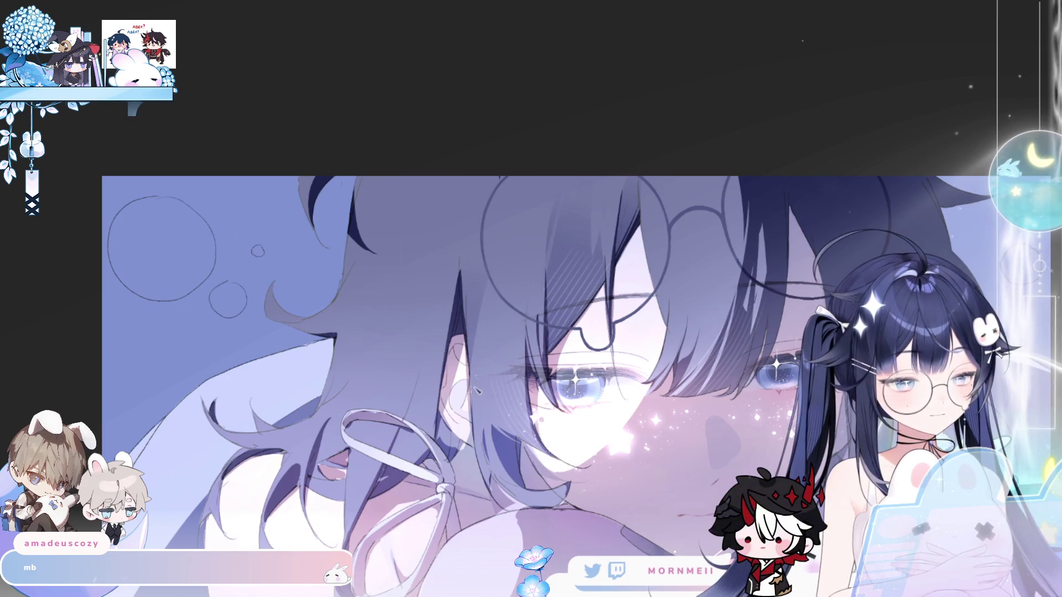
pyautogui.scroll(-3, 487, 289)
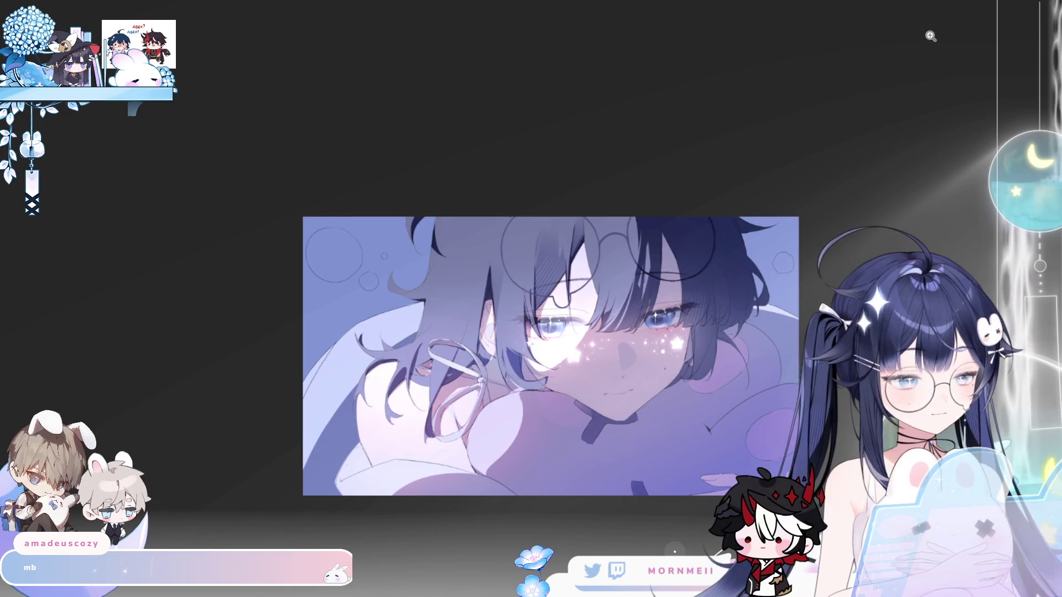
# Lasso the curled hair lock beside the cheek on the left of the head.
pyautogui.press('h')
pyautogui.press('h')
pyautogui.scroll(-2, 679, 216)
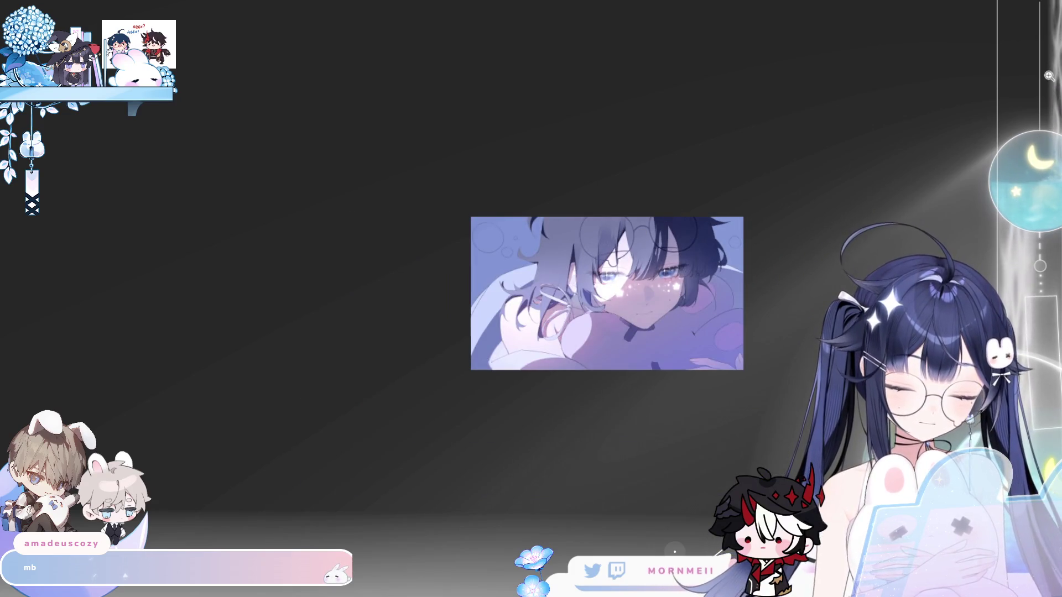
pyautogui.scroll(6, 544, 241)
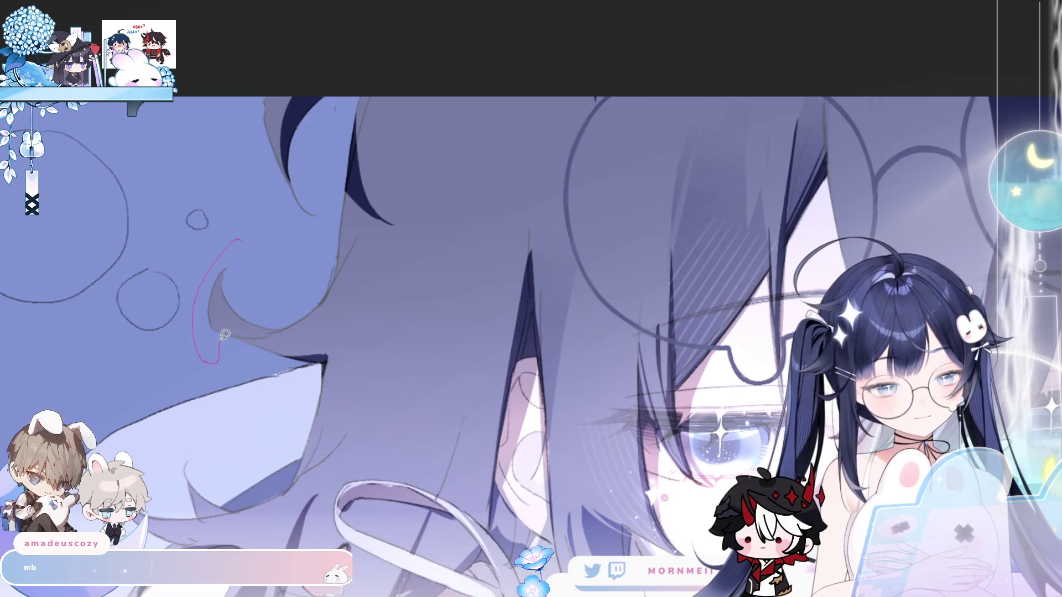
pyautogui.moveTo(311, 306); pyautogui.dragTo(244, 243)
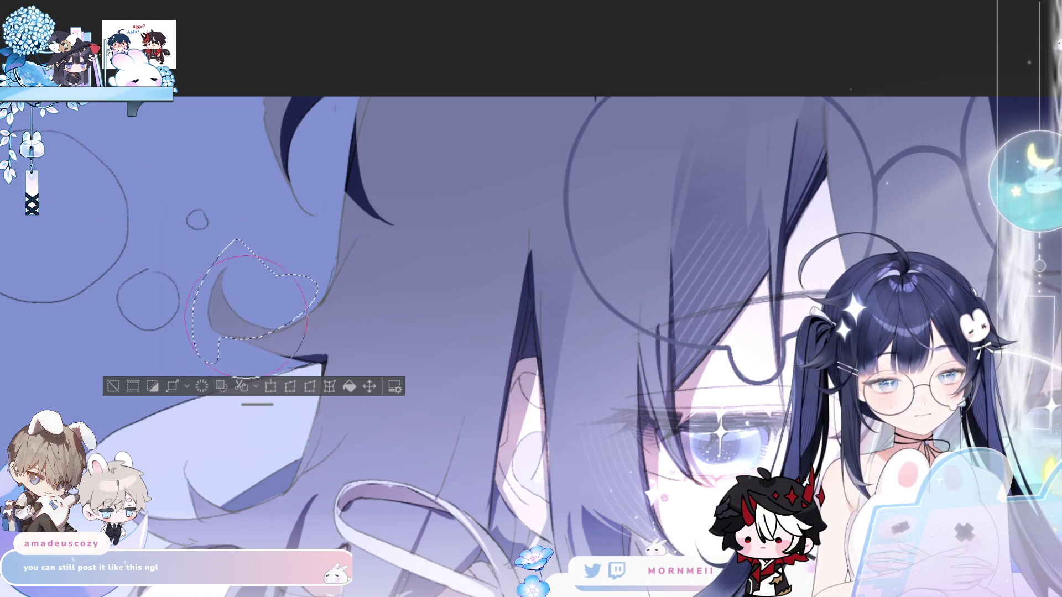
# Airbrush lighter gradient shading along the lock's lower edge, then deselect and fit the artwork.
pyautogui.moveTo(238, 288); pyautogui.dragTo(278, 316)
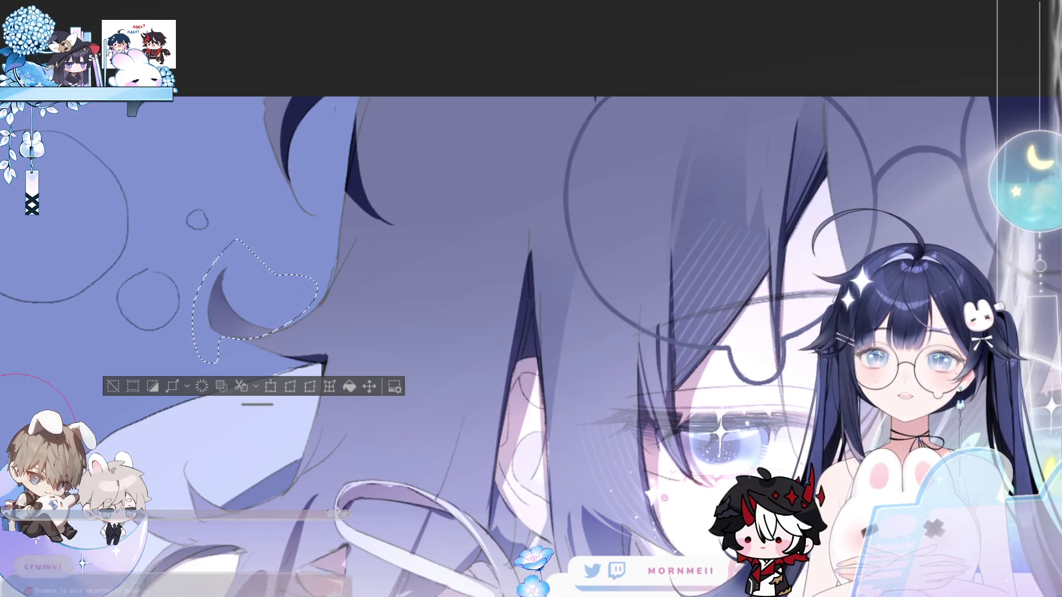
pyautogui.click(113, 386)
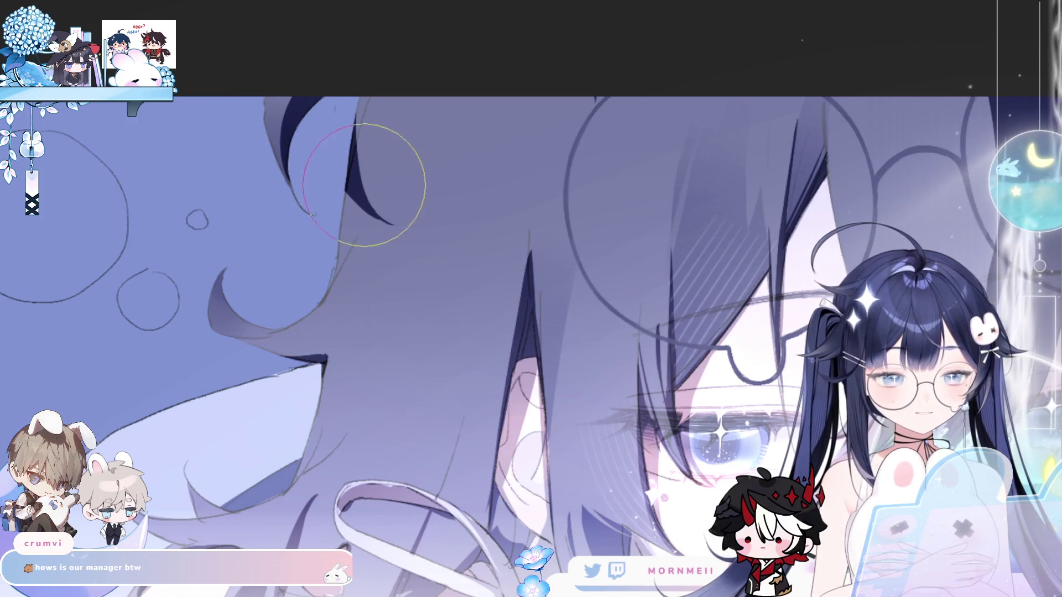
pyautogui.hotkey('ctrl', '0')
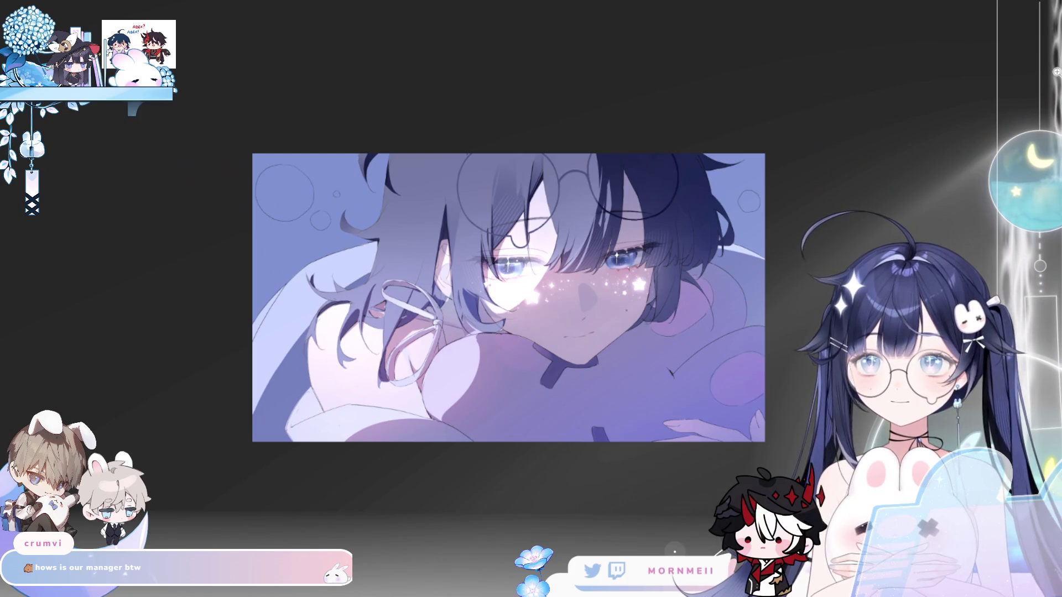
# Undo the stray vertical line-art stroke near the eyes and zoom back out.
pyautogui.press('h')
pyautogui.press('h')
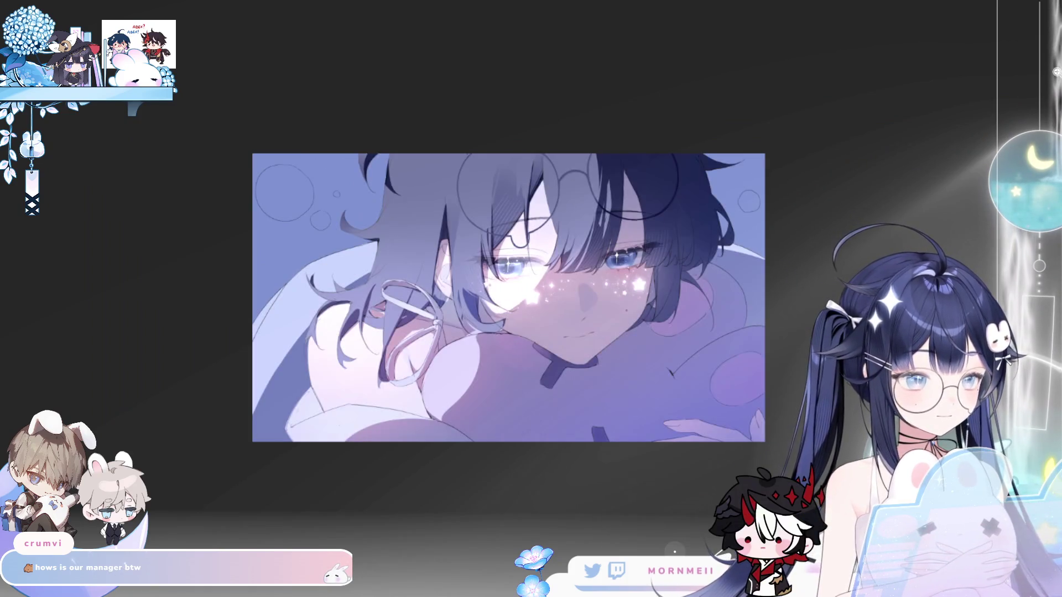
pyautogui.press('h')
pyautogui.press('h')
pyautogui.click(463, 189)
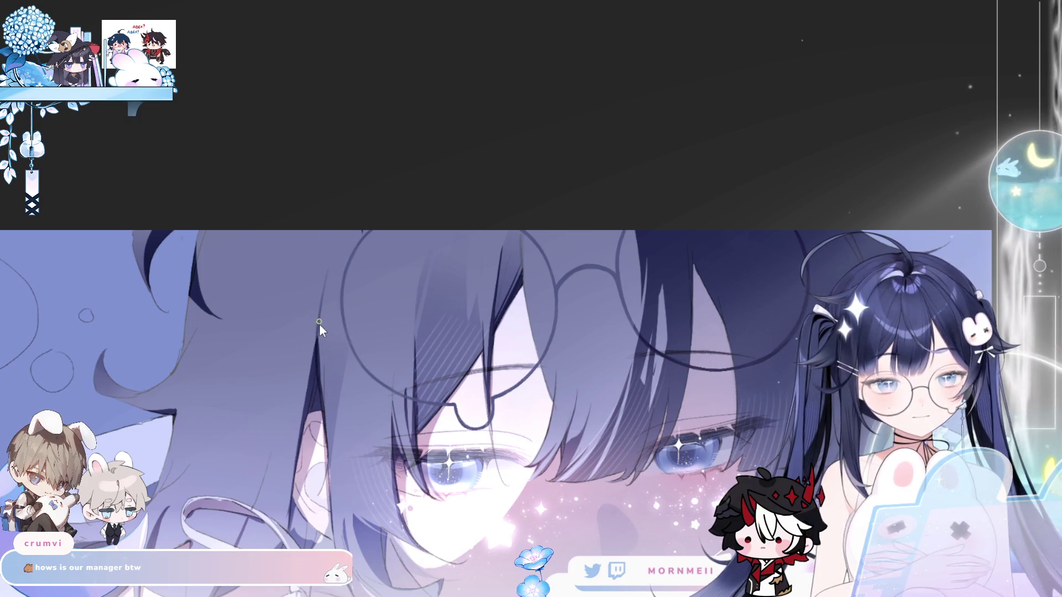
pyautogui.hotkey('ctrl', 'z')
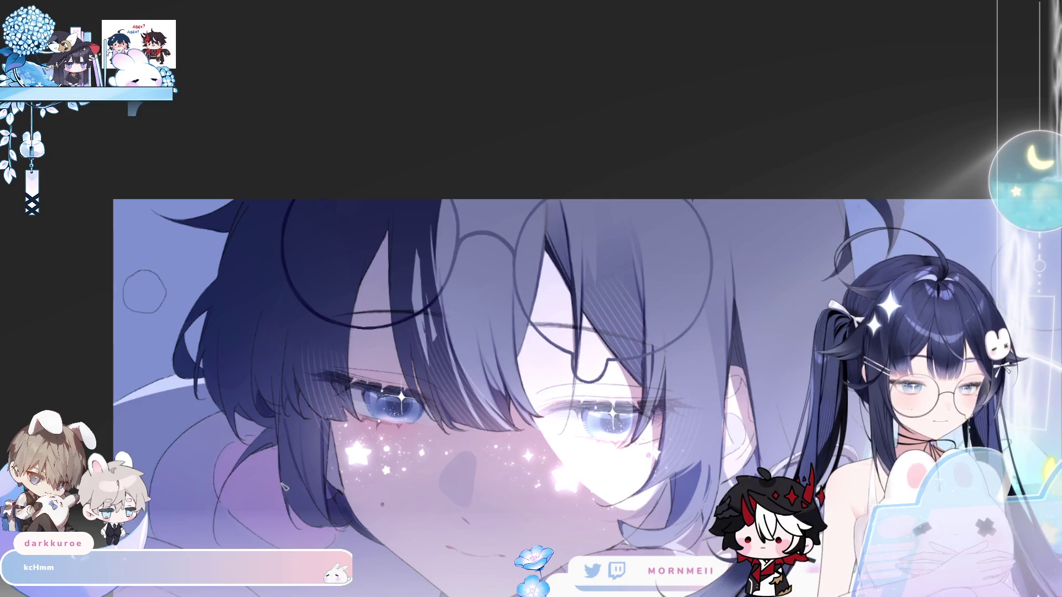
pyautogui.click(352, 346)
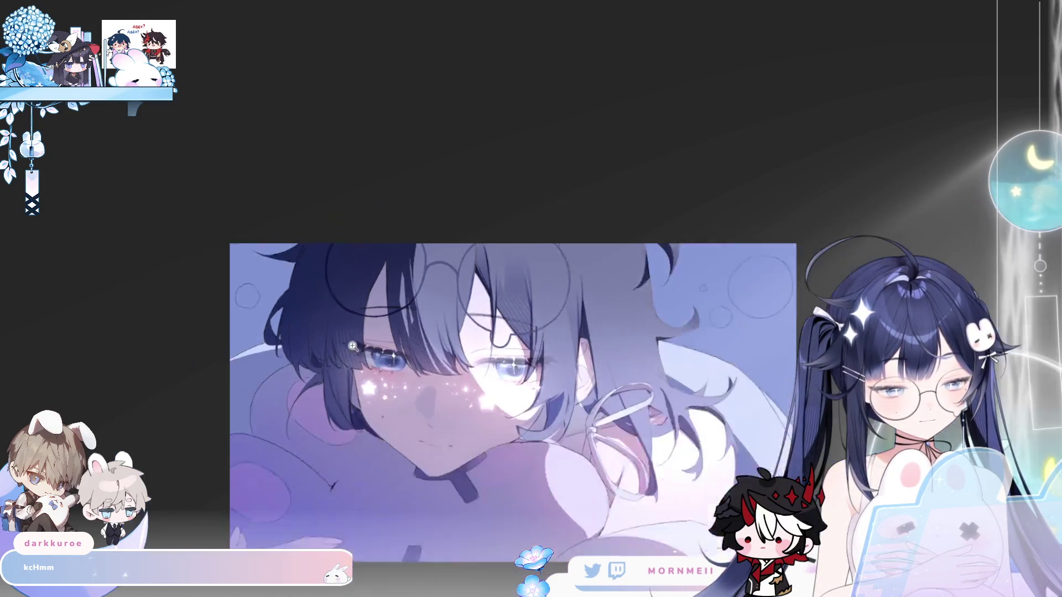
# Zoom in on the faces and begin selecting the hair strand at the top of the head.
pyautogui.click(381, 257)
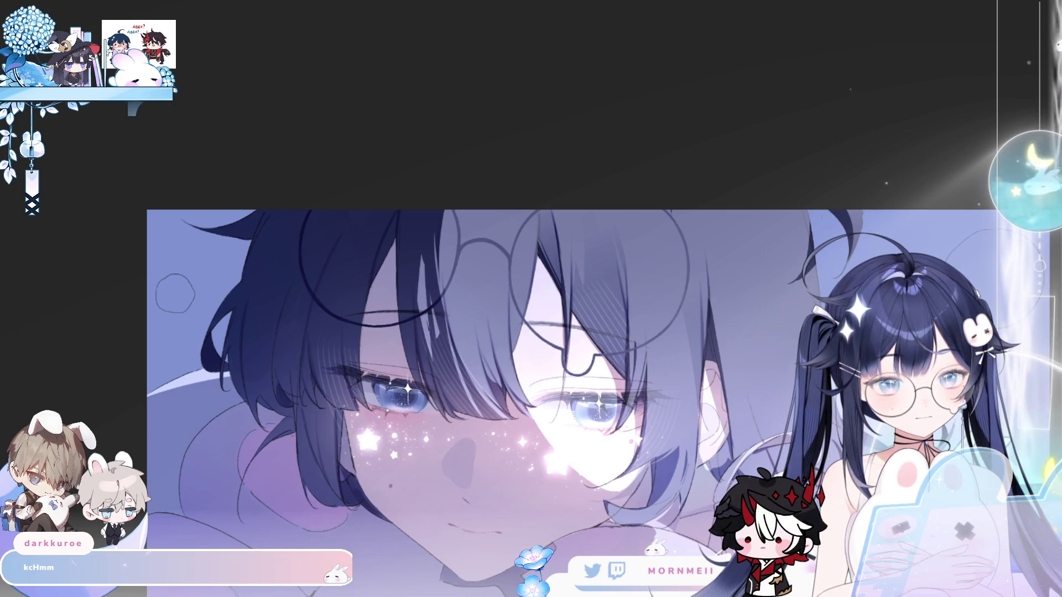
pyautogui.moveTo(232, 292)
pyautogui.mouseDown()
pyautogui.moveTo(343, 171)
pyautogui.moveTo(235, 287)
pyautogui.mouseUp()
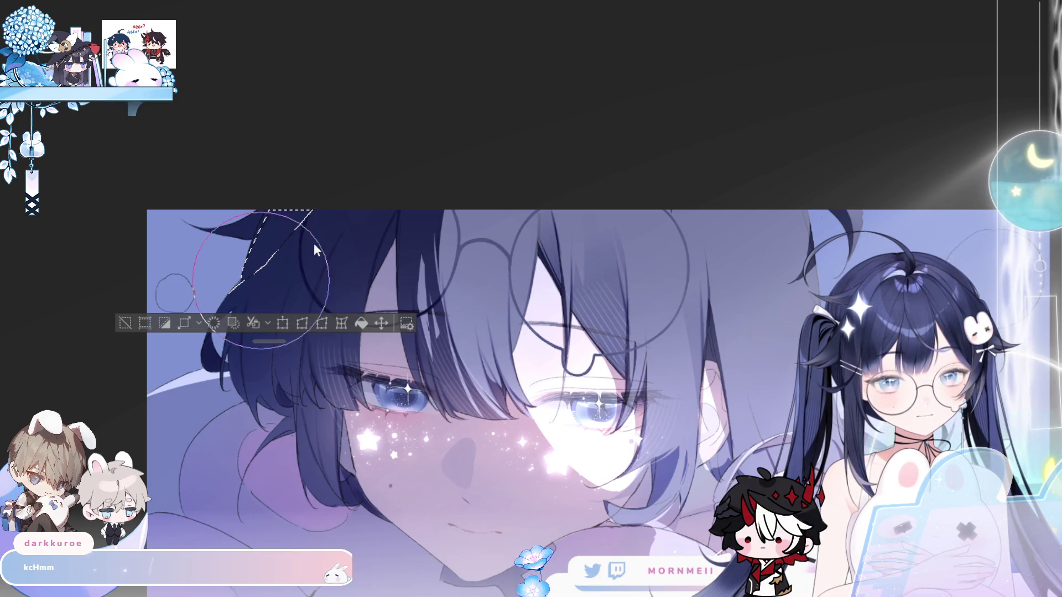
# Paint the top hair strand with a much larger brush, deselect, then fit and flip the view.
pyautogui.press(']')
pyautogui.press(']')
pyautogui.press(']')
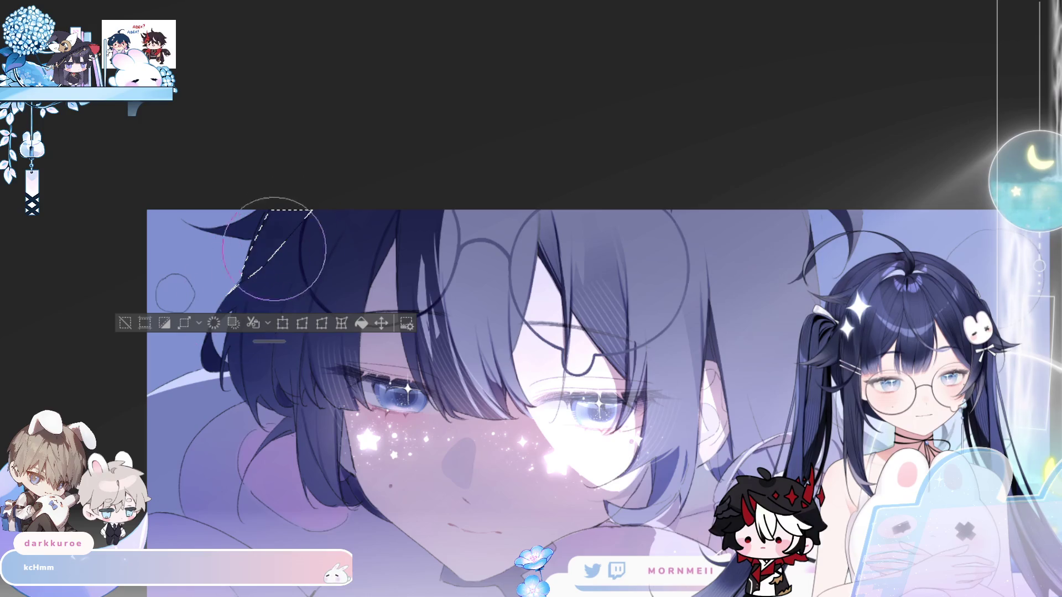
pyautogui.click(125, 323)
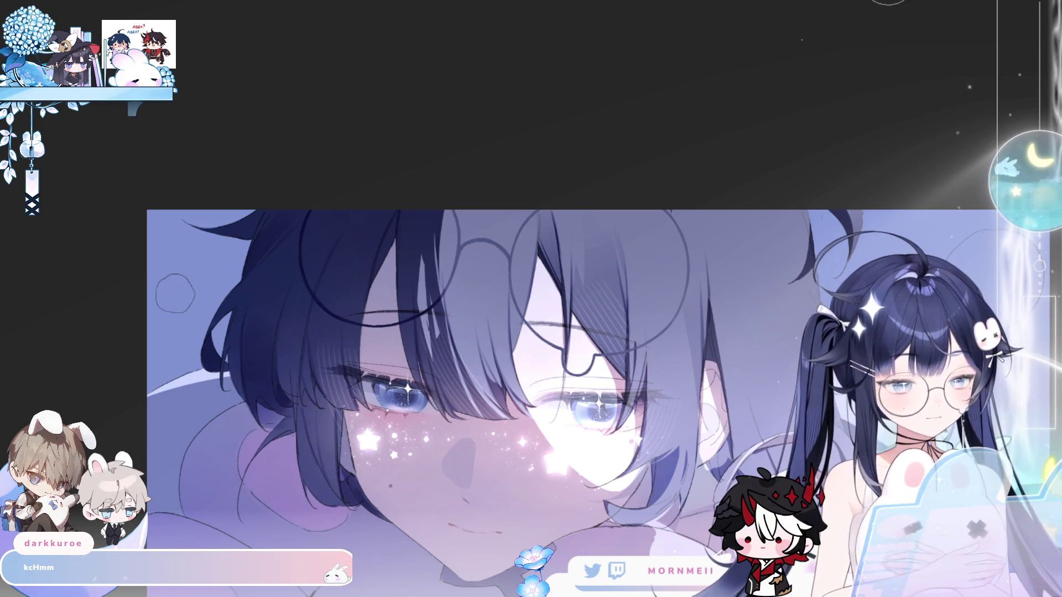
pyautogui.hotkey('ctrl', '0')
pyautogui.press('h')
pyautogui.press('h')
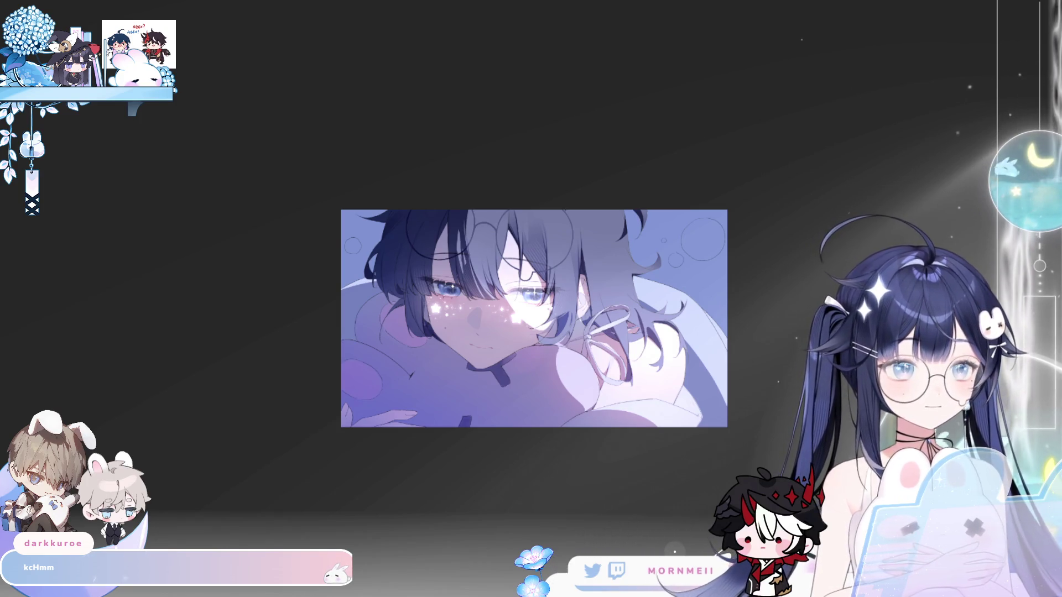
# Toggle undo and redo to compare, keeping the darker shading on the strand over the glasses.
pyautogui.press('h')
pyautogui.press('h')
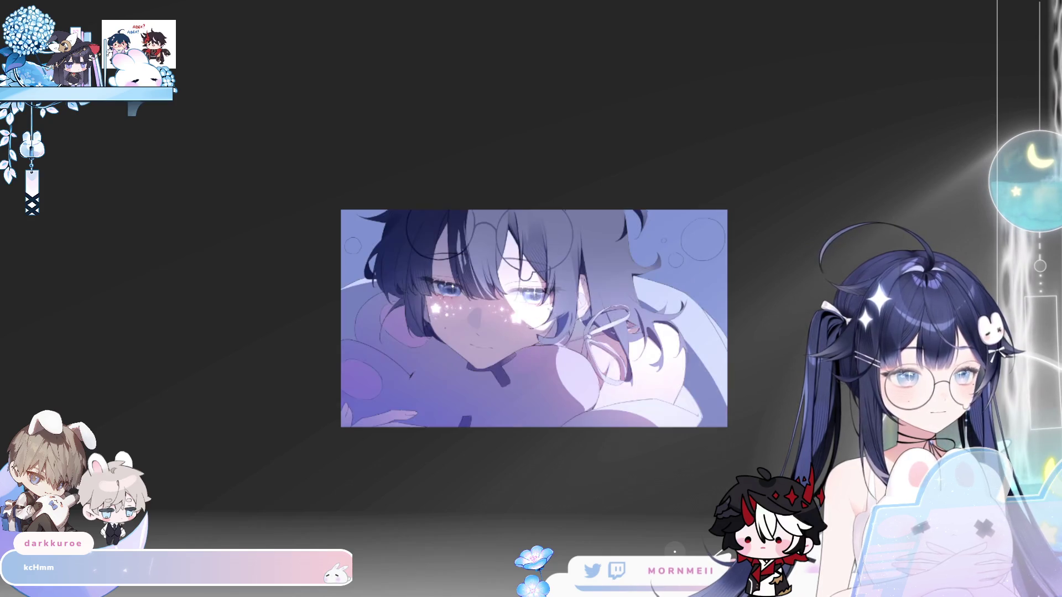
pyautogui.scroll(5, 533, 318)
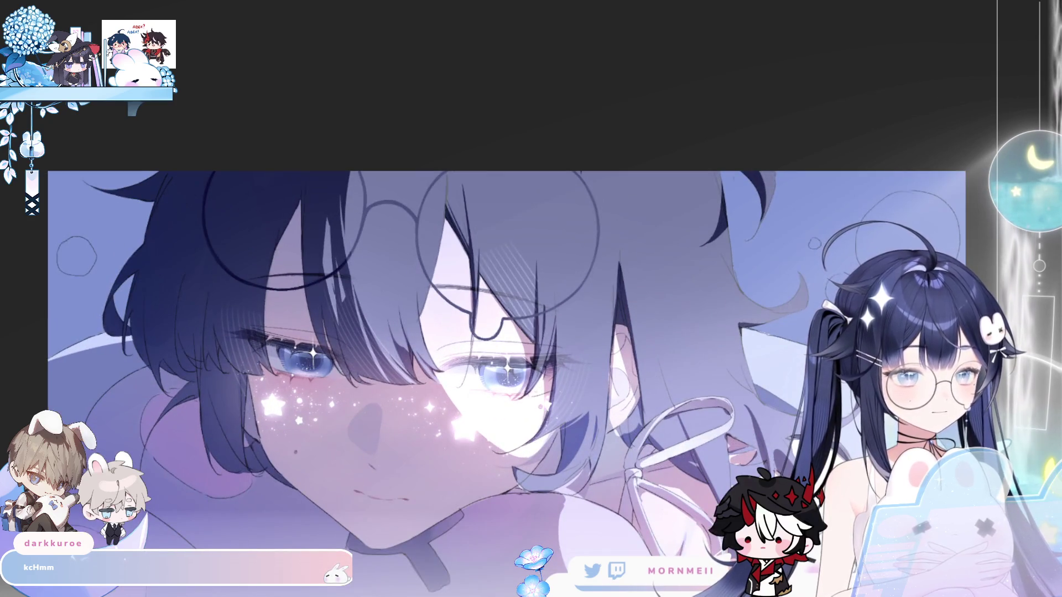
pyautogui.hotkey('ctrl', 'z')
pyautogui.hotkey('ctrl', 'y')
pyautogui.hotkey('ctrl', 'z')
pyautogui.press('h')
pyautogui.press('h')
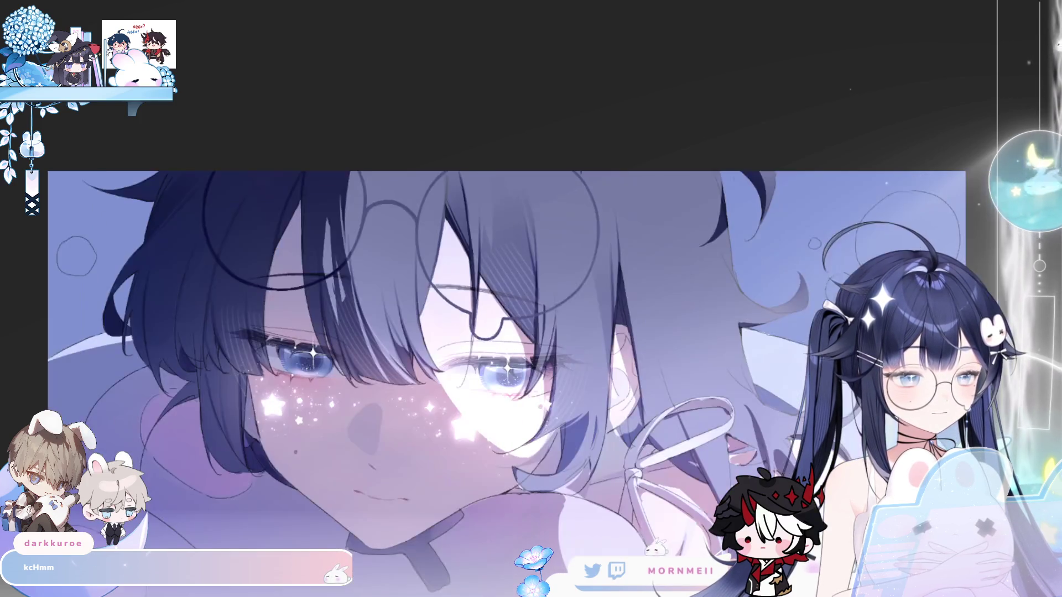
pyautogui.hotkey('ctrl', 'y')
pyautogui.hotkey('ctrl', 'z')
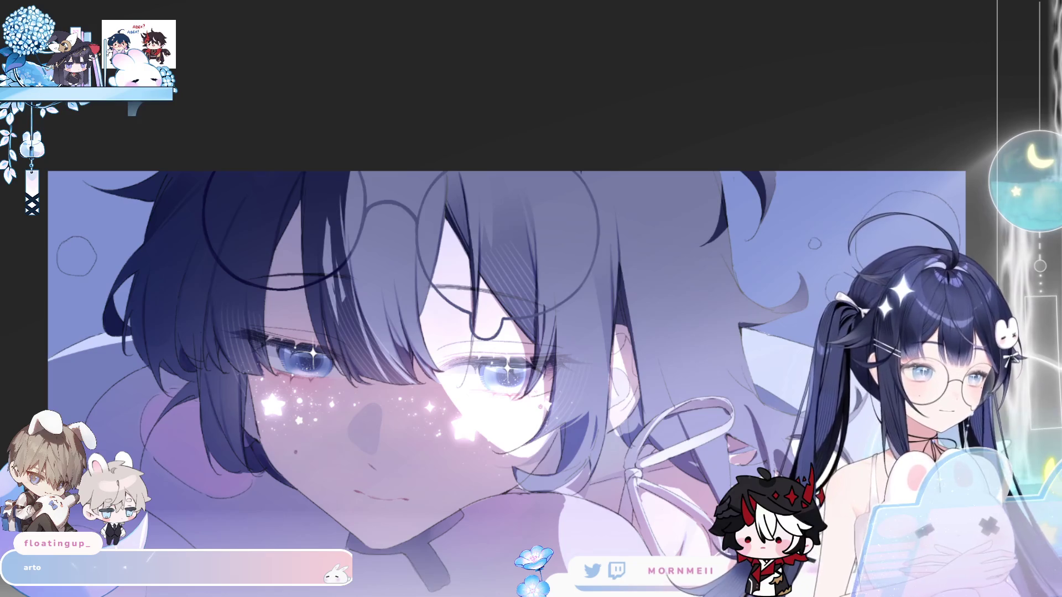
# Check the mirrored view, pan to show the upper head, and enlarge the brush.
pyautogui.press('m')
pyautogui.press('m')
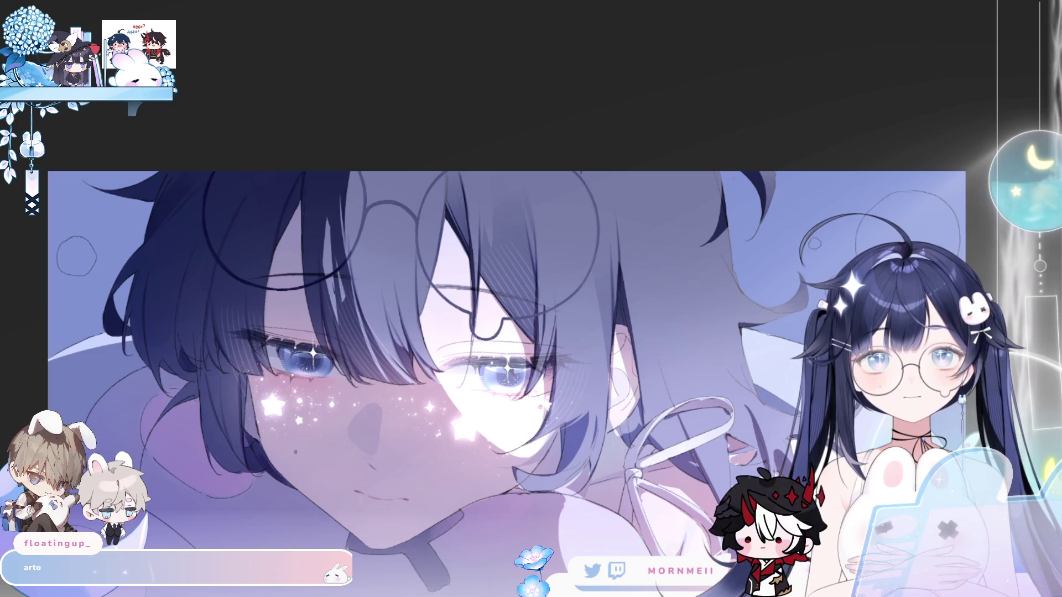
pyautogui.press('m')
pyautogui.press('m')
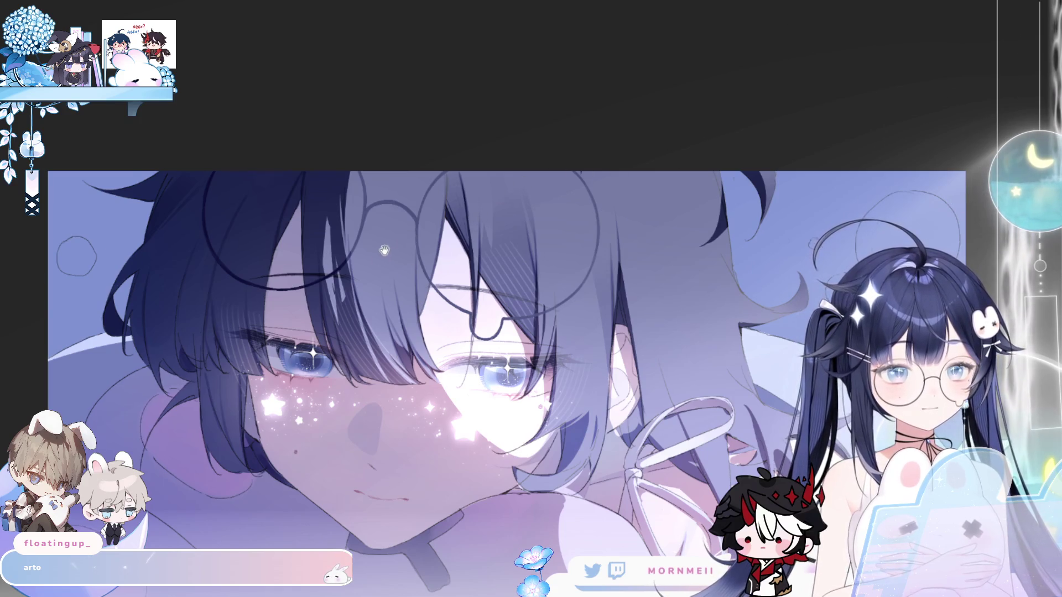
pyautogui.moveTo(384, 250); pyautogui.dragTo(513, 303)
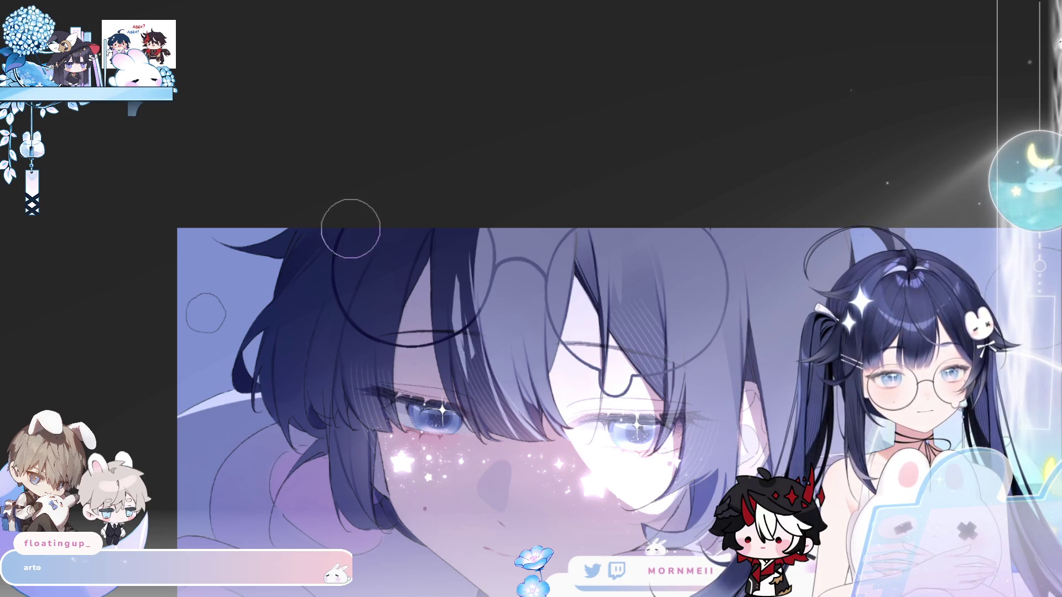
pyautogui.moveTo(339, 243); pyautogui.dragTo(399, 238)
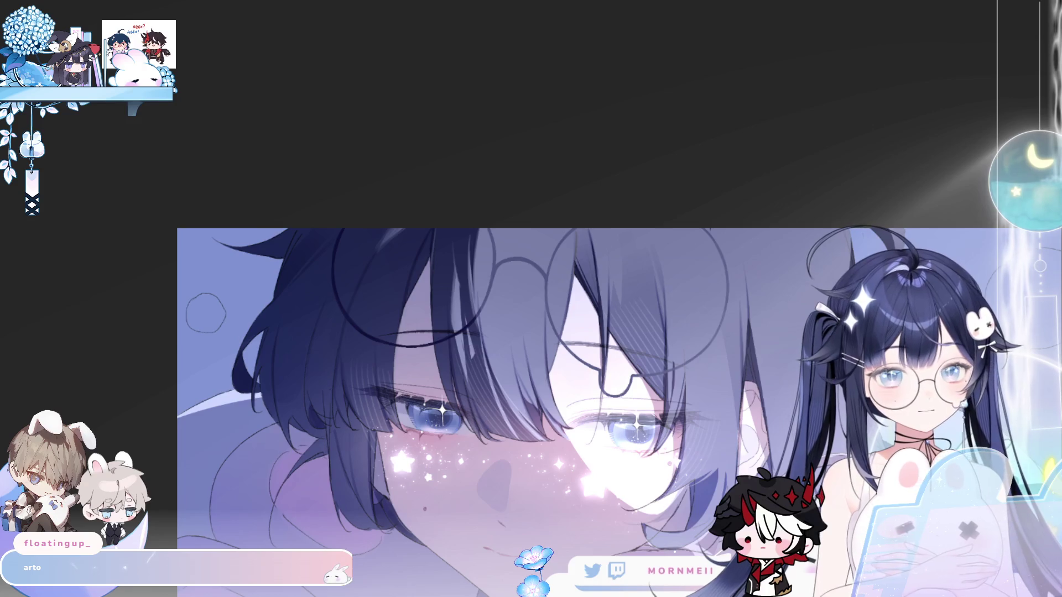
# Select and paint the small strand between the eyes, deselect, and zoom out.
pyautogui.moveTo(468, 321)
pyautogui.mouseDown()
pyautogui.moveTo(475, 393)
pyautogui.moveTo(471, 328)
pyautogui.mouseUp()
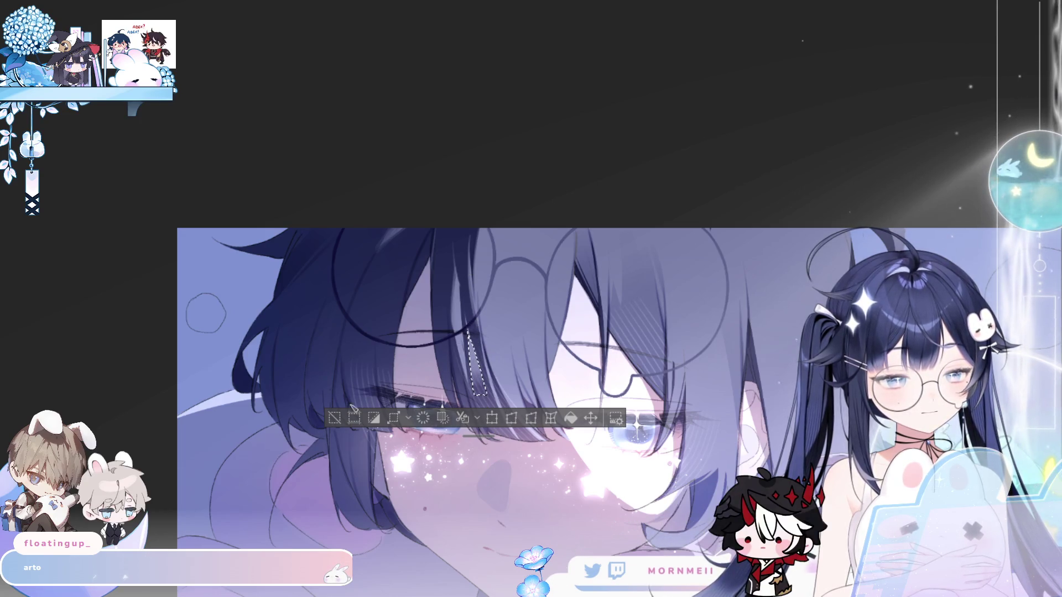
pyautogui.hotkey('ctrl', 'd')
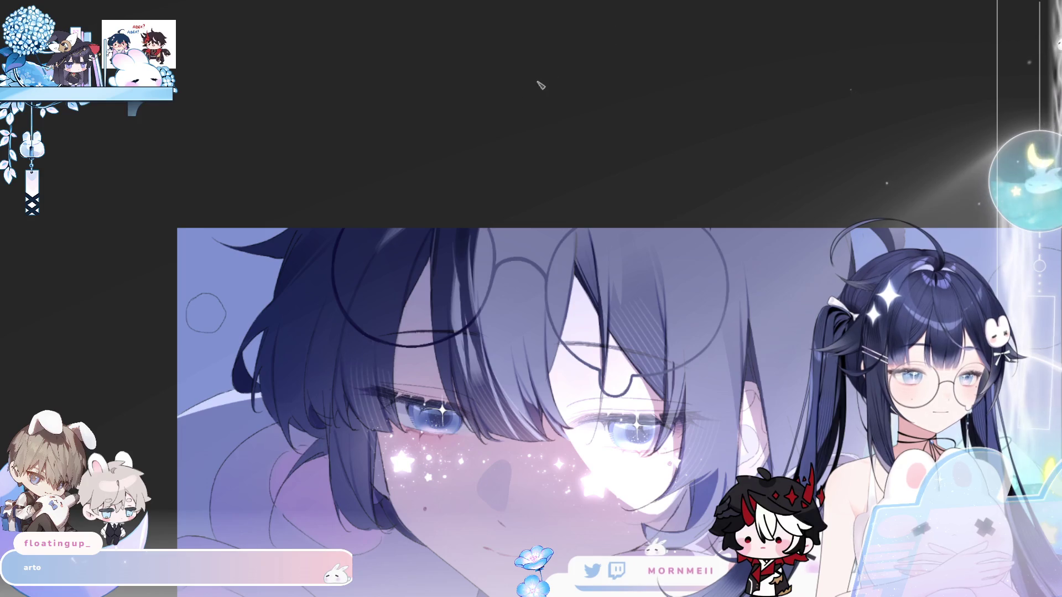
pyautogui.hotkey('ctrl', '-')
# Flip the view, zoom into the faces, and shrink the brush for fine hair detail.
pyautogui.press('h')
pyautogui.press('h')
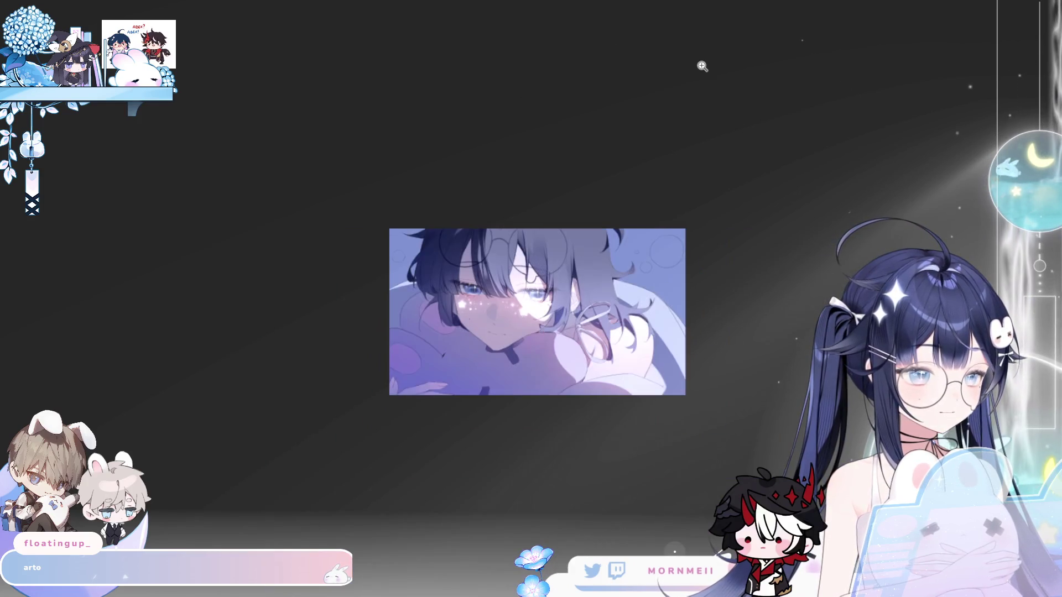
pyautogui.click(559, 227)
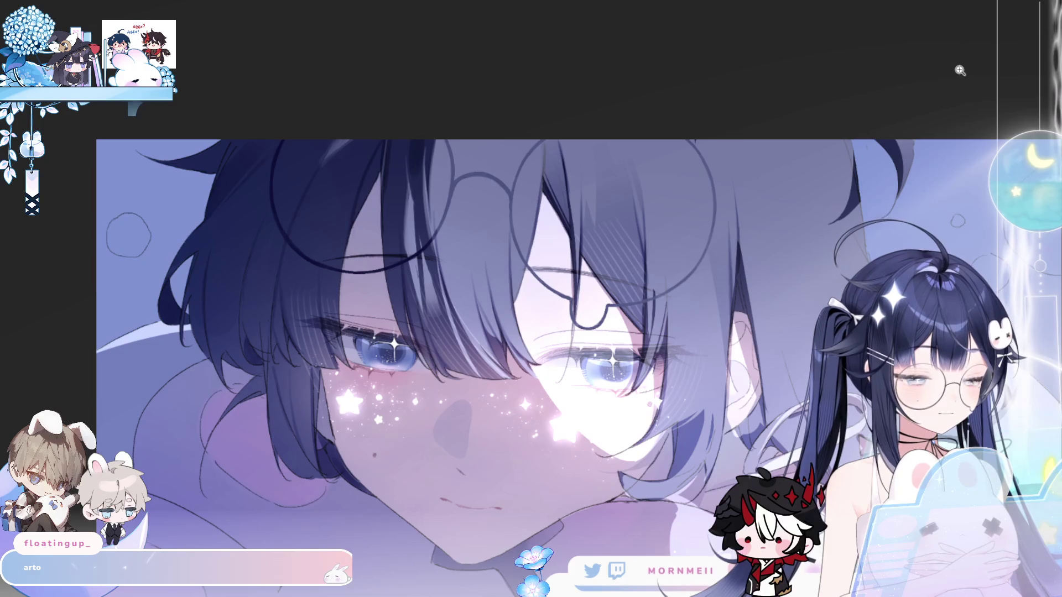
pyautogui.scroll(2, 287, 357)
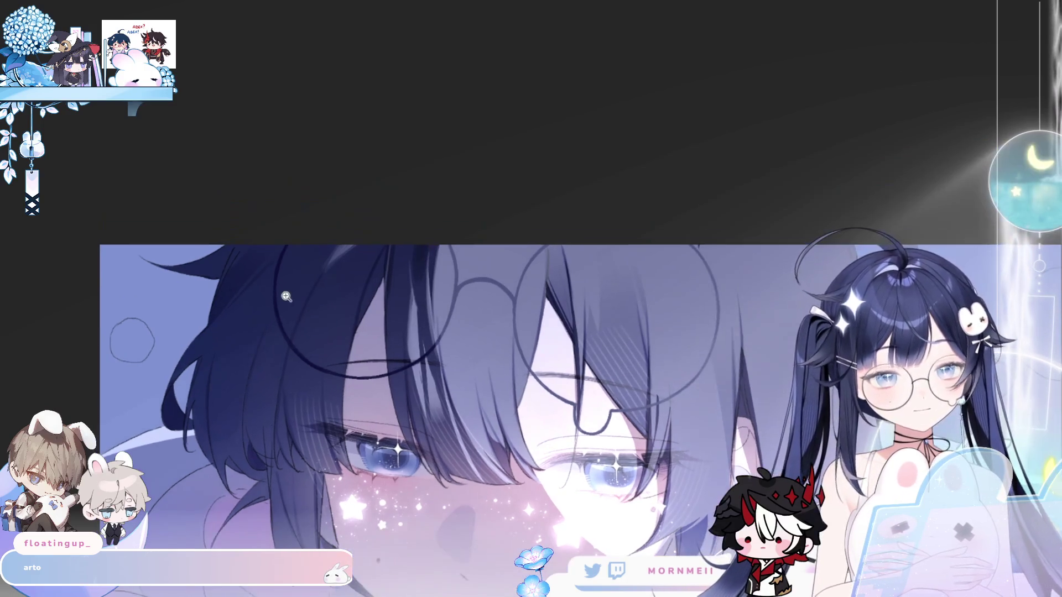
pyautogui.moveTo(287, 357); pyautogui.dragTo(256, 375)
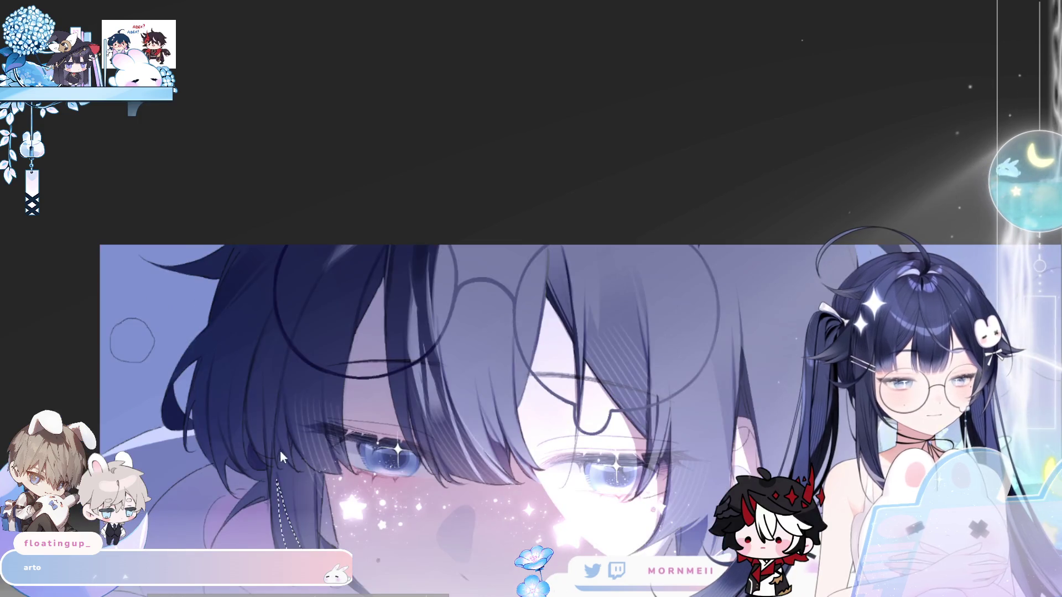
# Lasso a thin hanging strand of dark hair beside the left eye, then pan to it.
pyautogui.moveTo(277, 480)
pyautogui.mouseDown()
pyautogui.moveTo(297, 513)
pyautogui.moveTo(278, 482)
pyautogui.mouseUp()
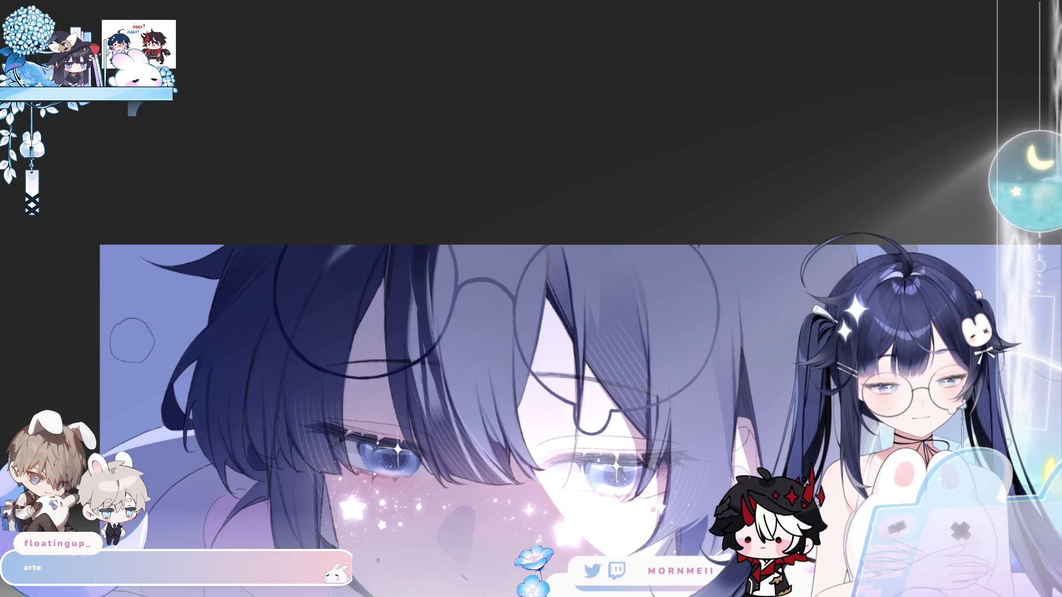
pyautogui.moveTo(305, 542)
pyautogui.mouseDown()
pyautogui.moveTo(280, 460)
pyautogui.moveTo(277, 548)
pyautogui.mouseUp()
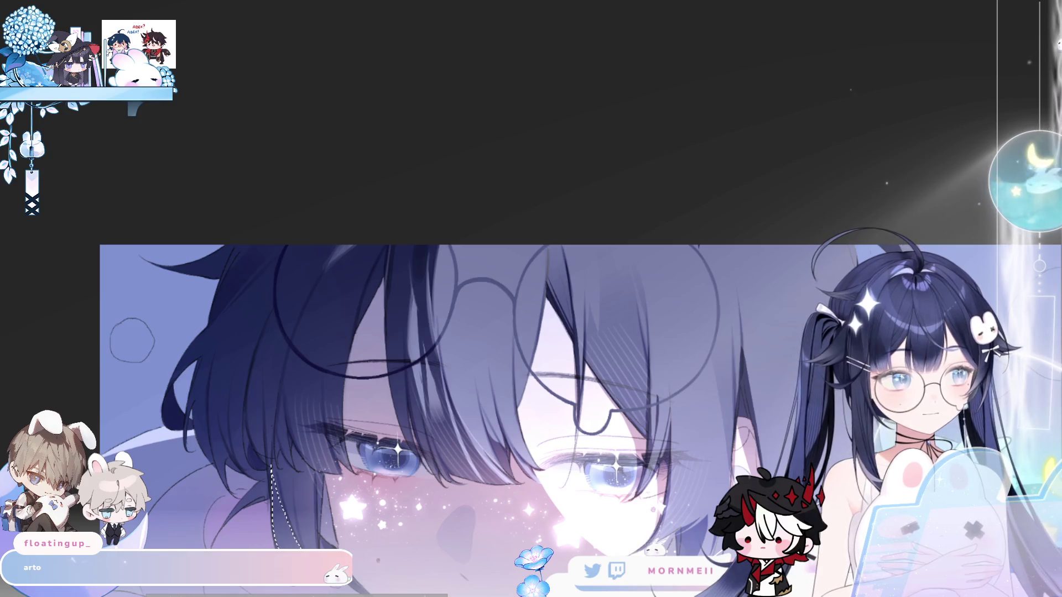
pyautogui.moveTo(300, 562); pyautogui.dragTo(295, 402)
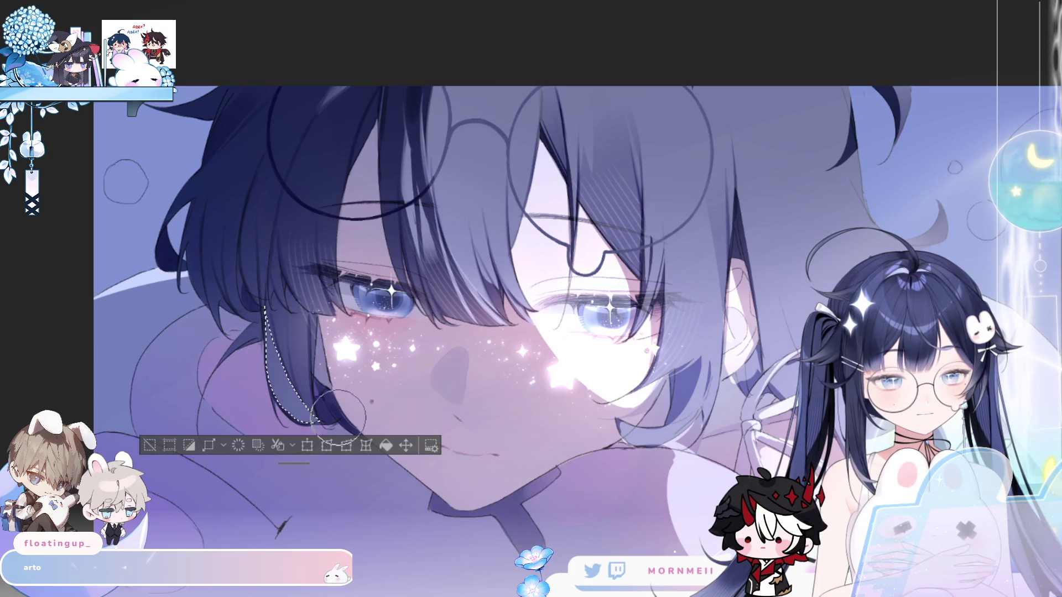
# Drop the strand selection, mirror-check the canvas, and try a small selection near the eye.
pyautogui.click(149, 446)
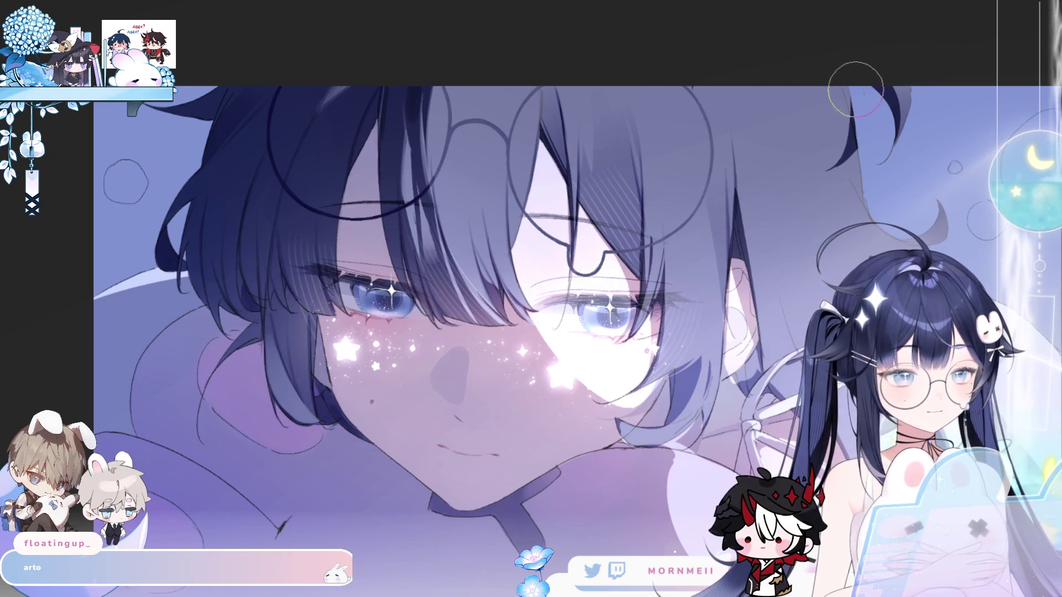
pyautogui.press('h')
pyautogui.press('h')
pyautogui.moveTo(385, 306)
pyautogui.mouseDown()
pyautogui.moveTo(386, 359)
pyautogui.moveTo(447, 417)
pyautogui.mouseUp()
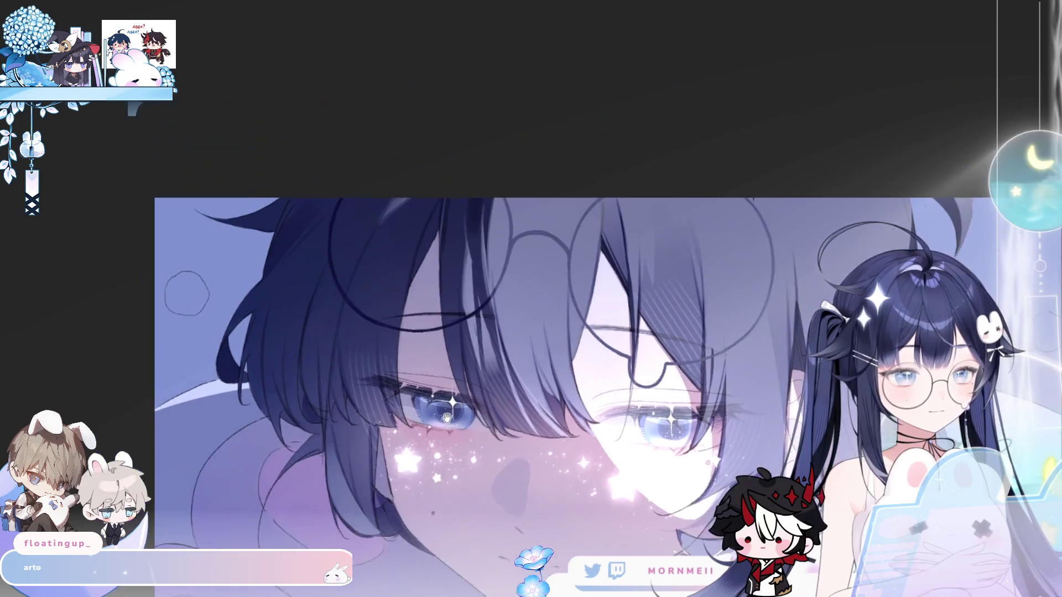
pyautogui.moveTo(326, 381)
pyautogui.mouseDown()
pyautogui.moveTo(328, 420)
pyautogui.moveTo(326, 408)
pyautogui.mouseUp()
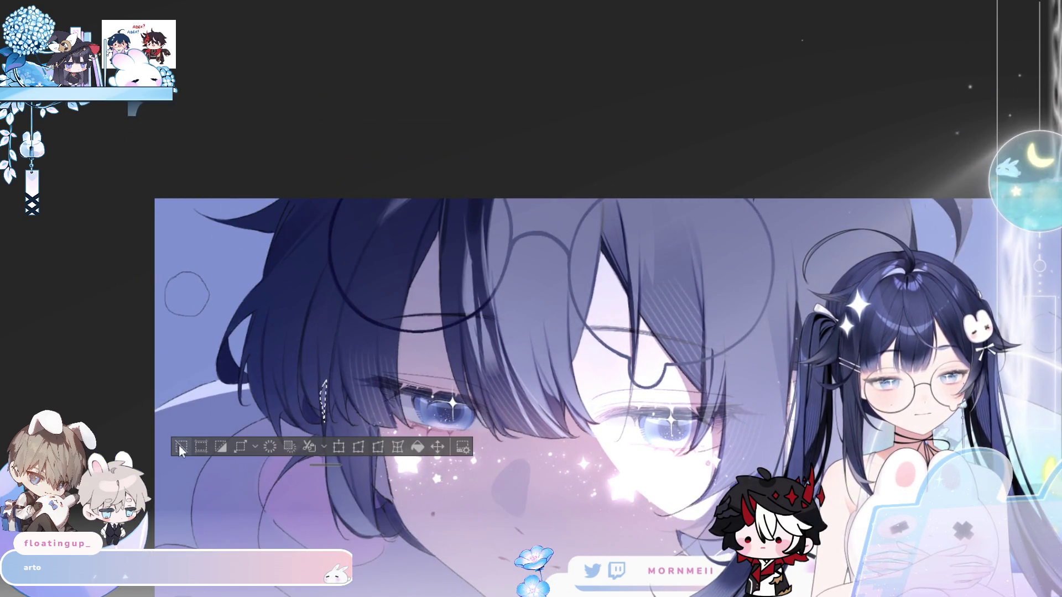
pyautogui.hotkey('ctrl', 'd')
pyautogui.press('b')
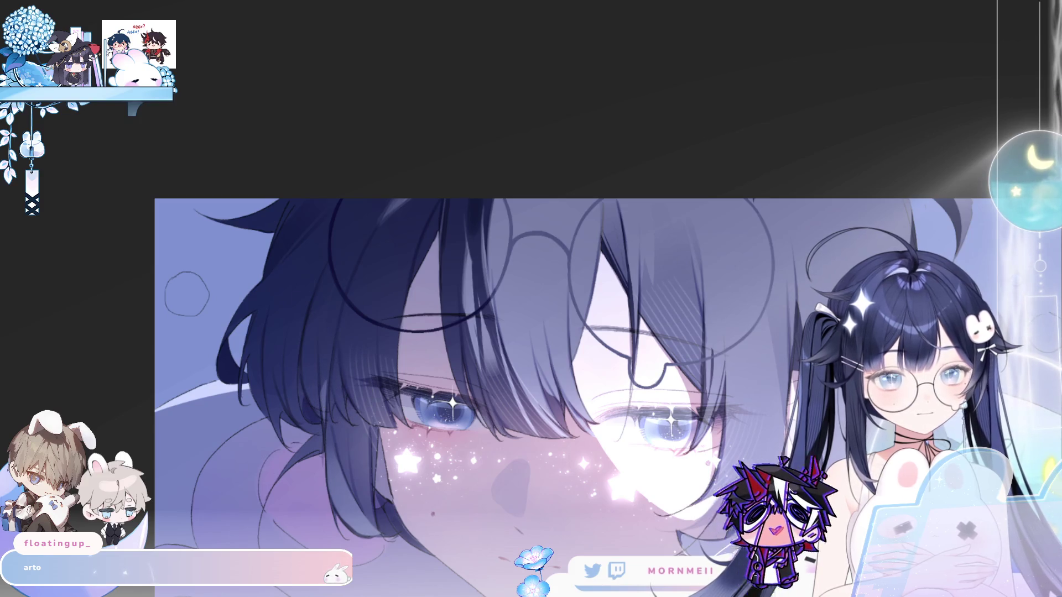
# Lasso the clip area on the left hair lock and paint the tiny ring clip inside it.
pyautogui.moveTo(231, 334)
pyautogui.mouseDown()
pyautogui.moveTo(219, 354)
pyautogui.moveTo(224, 380)
pyautogui.moveTo(244, 368)
pyautogui.moveTo(232, 342)
pyautogui.mouseUp()
pyautogui.press('b')
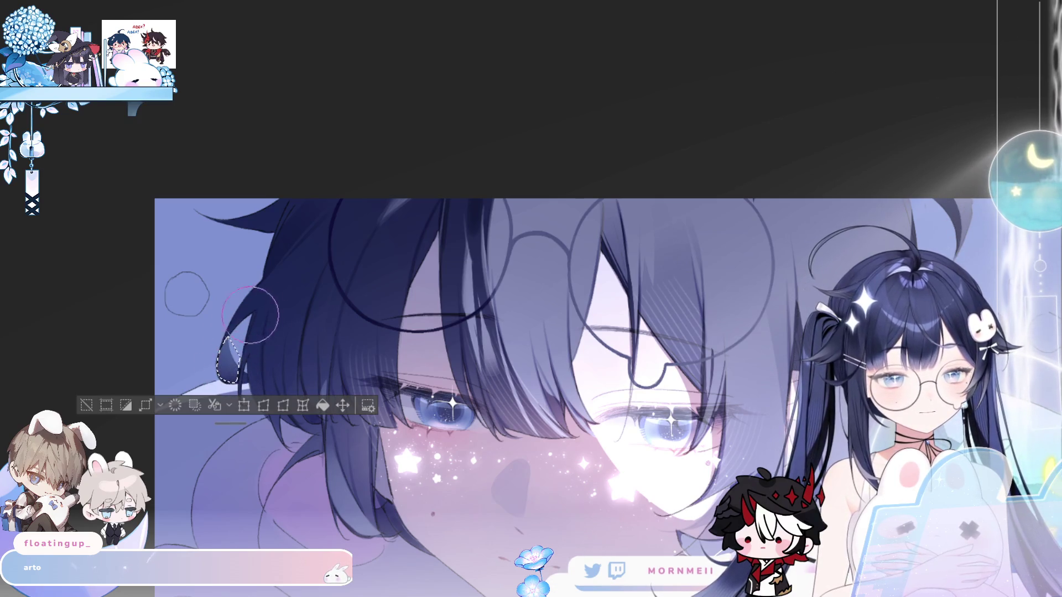
pyautogui.hotkey('ctrl', 'd')
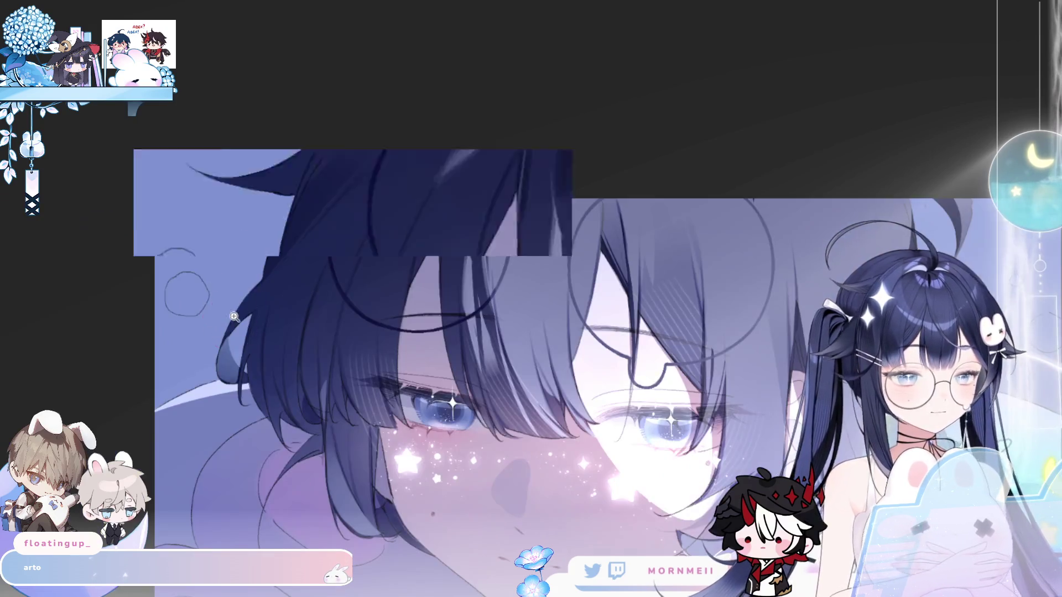
pyautogui.click(234, 316)
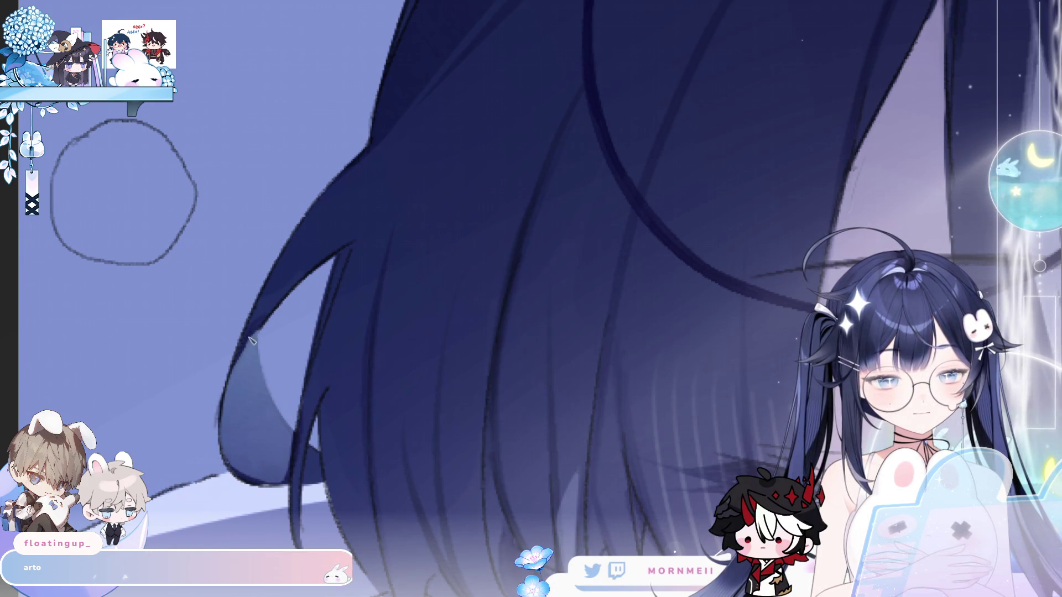
pyautogui.moveTo(298, 290)
pyautogui.mouseDown()
pyautogui.moveTo(228, 447)
pyautogui.moveTo(347, 220)
pyautogui.moveTo(327, 329)
pyautogui.mouseUp()
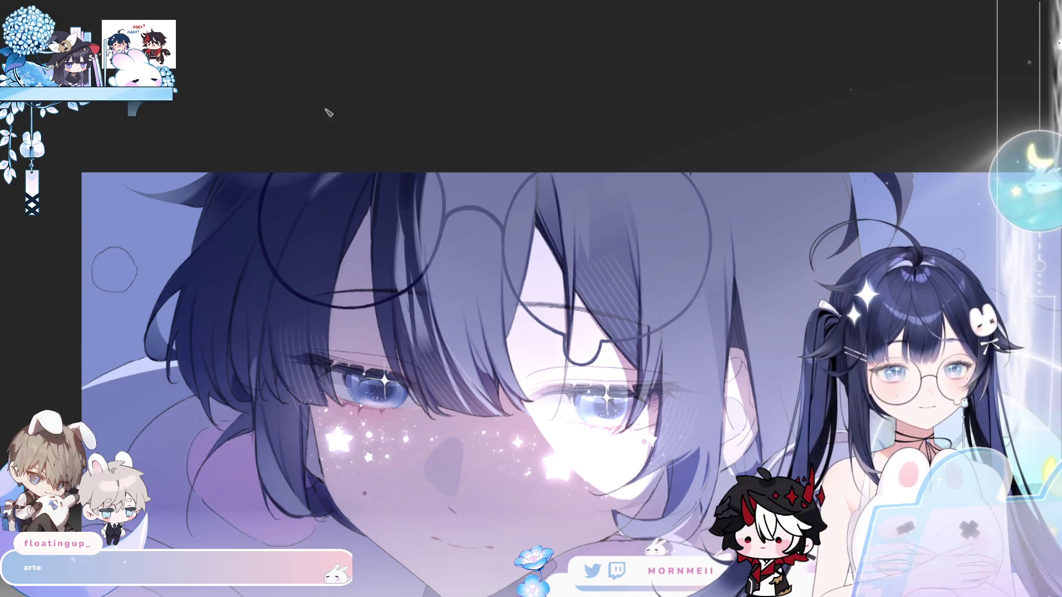
pyautogui.press('h')
pyautogui.press('h')
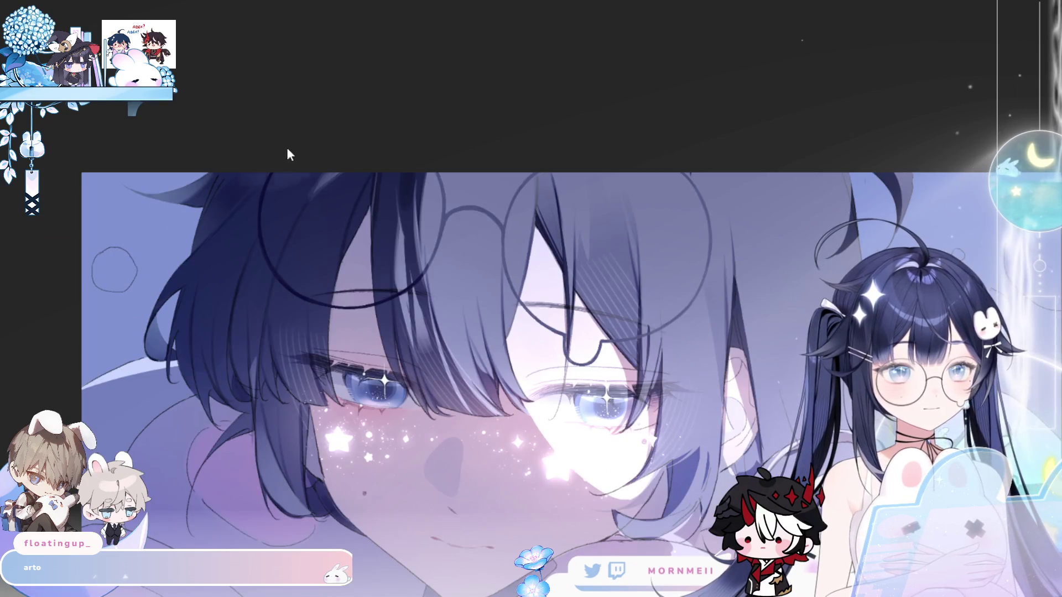
pyautogui.scroll(-4, 339, 147)
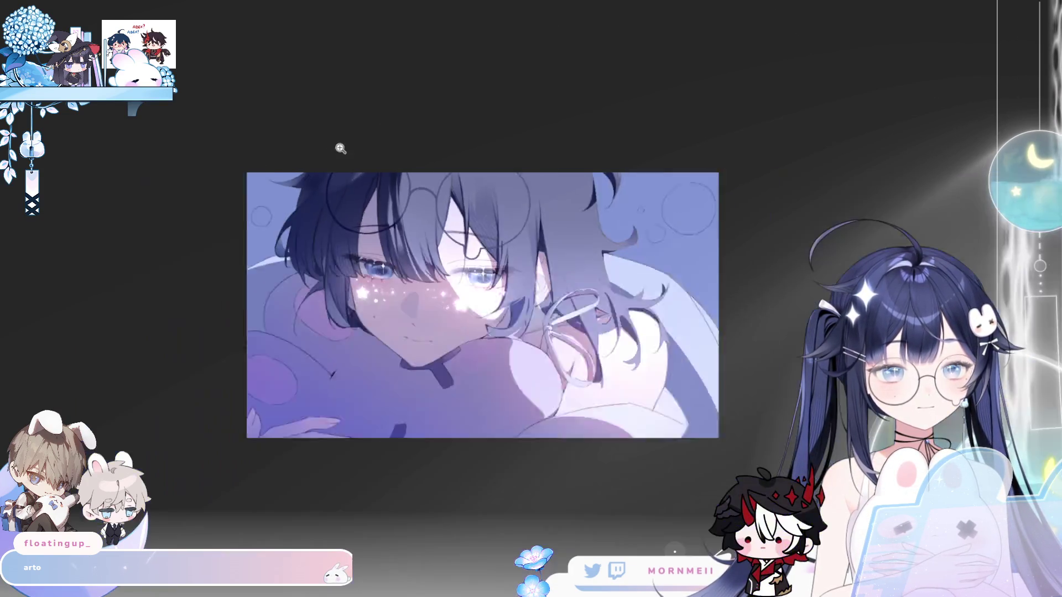
pyautogui.press('h')
pyautogui.press('h')
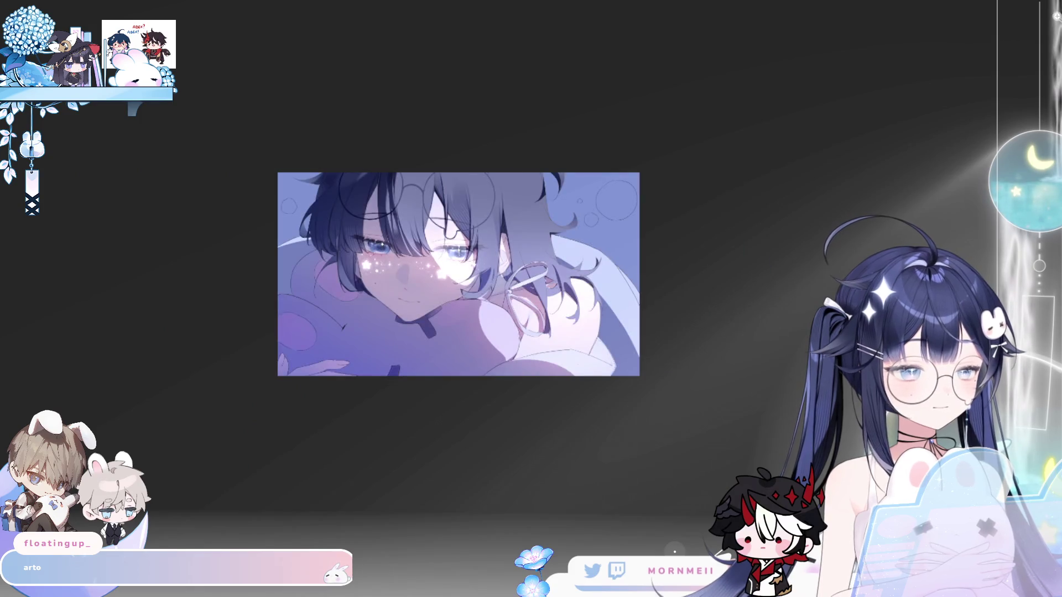
pyautogui.press('h')
pyautogui.press('h')
pyautogui.scroll(3, 617, 105)
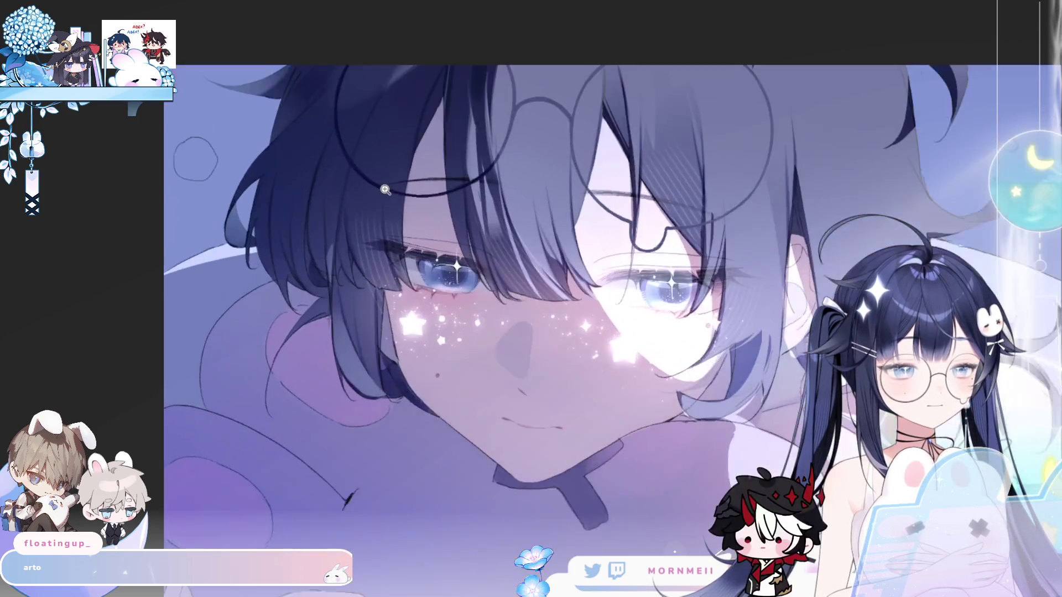
pyautogui.moveTo(492, 126); pyautogui.dragTo(431, 190)
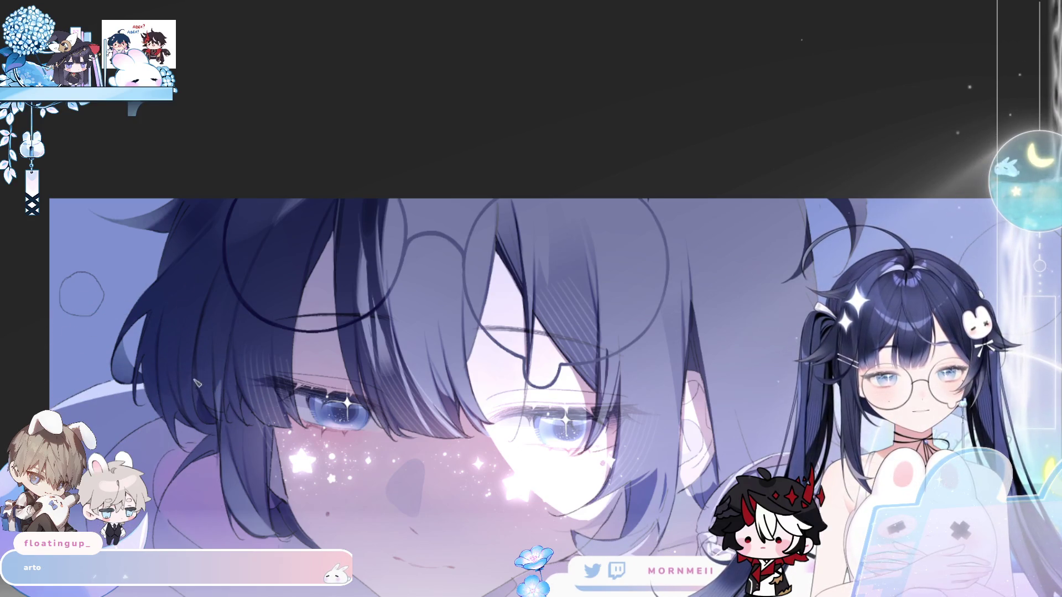
pyautogui.press('h')
pyautogui.press('h')
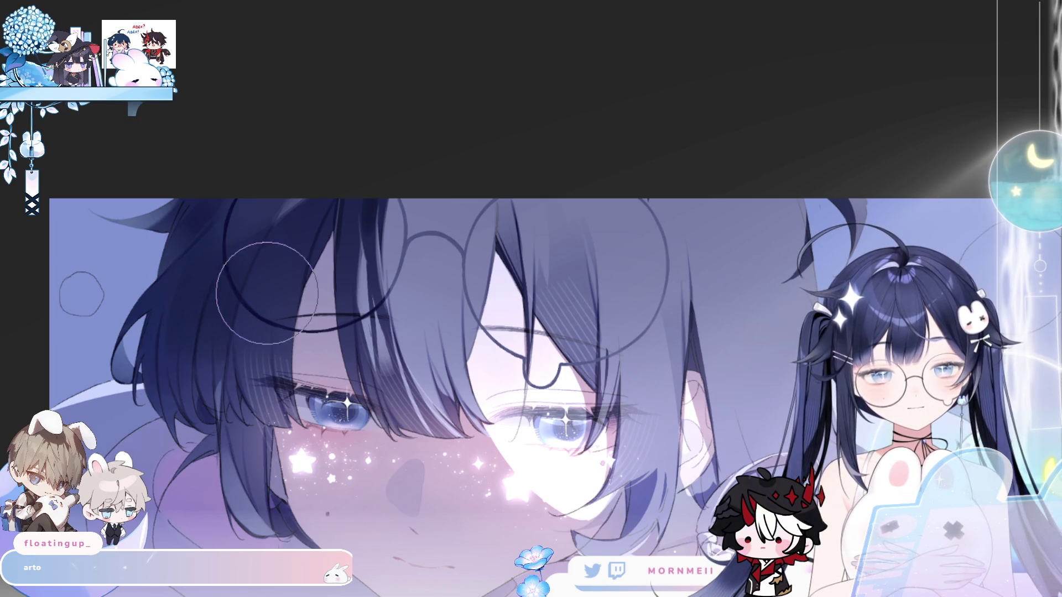
pyautogui.scroll(-4, 343, 241)
pyautogui.press('h')
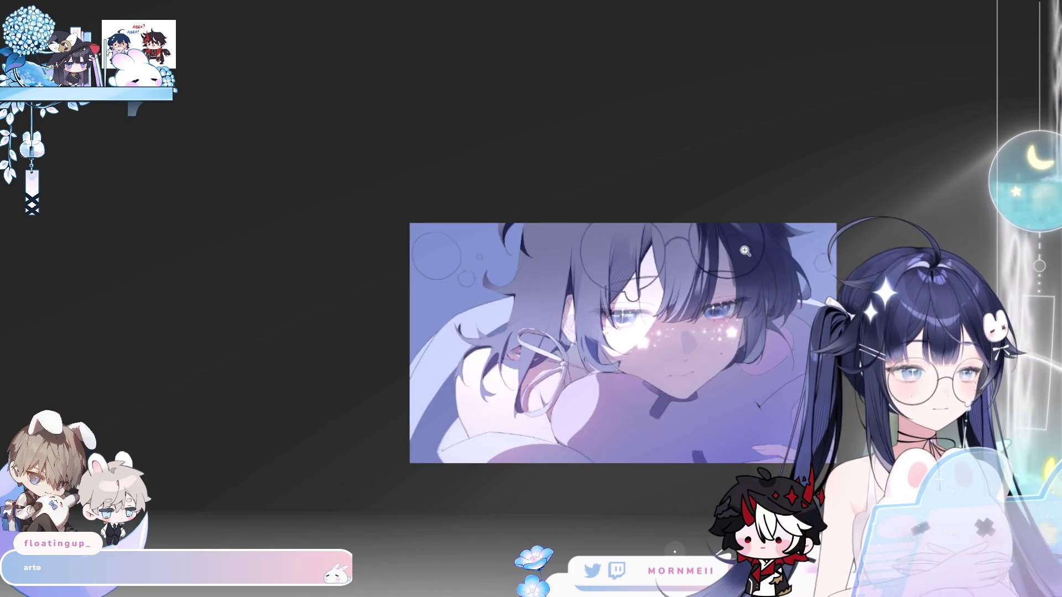
pyautogui.scroll(2, 742, 254)
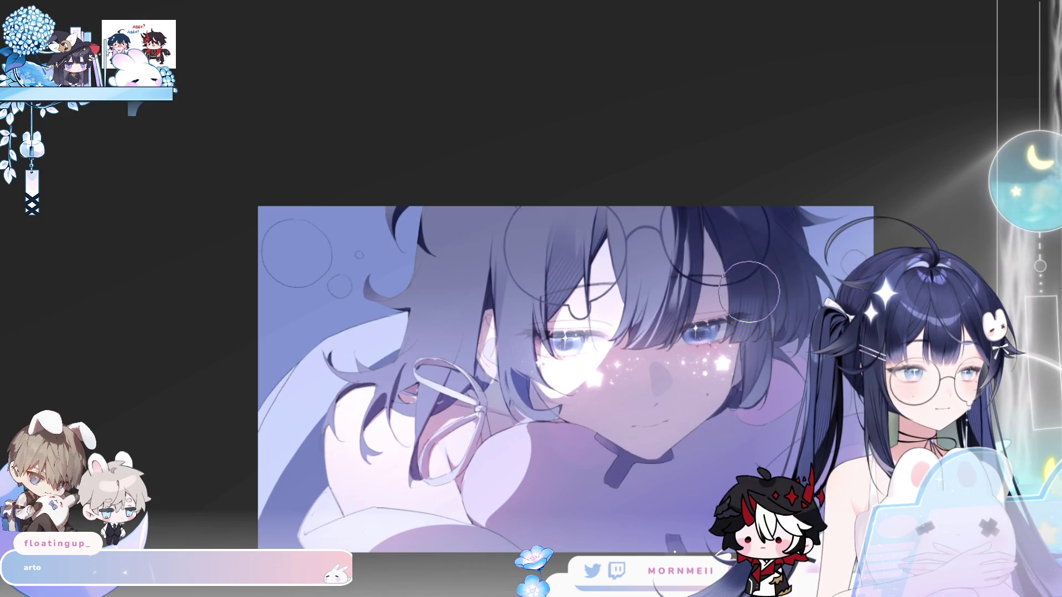
pyautogui.press('h')
pyautogui.press('h')
pyautogui.press('h')
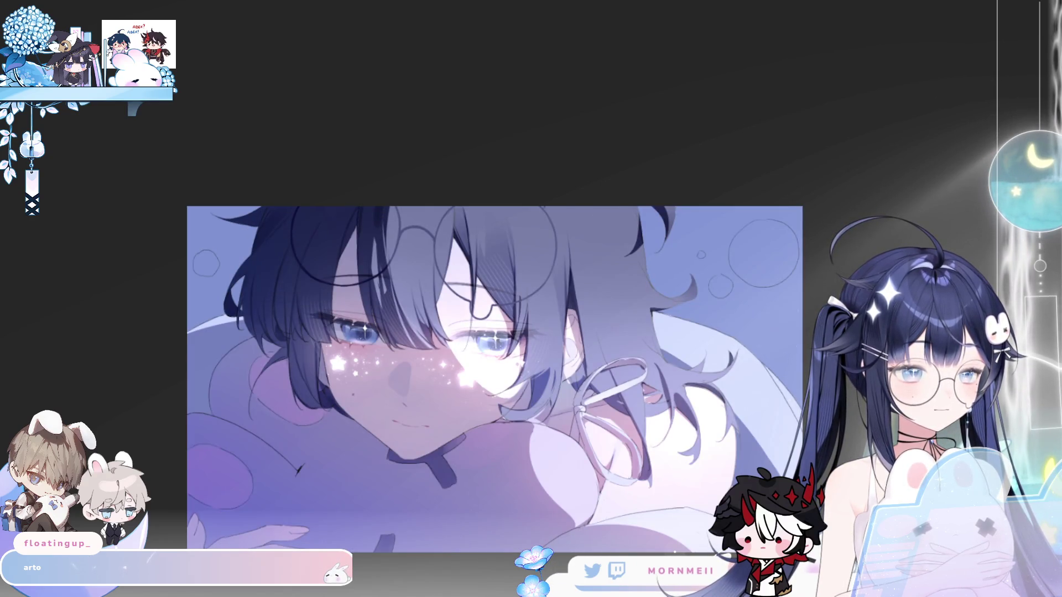
pyautogui.press('h')
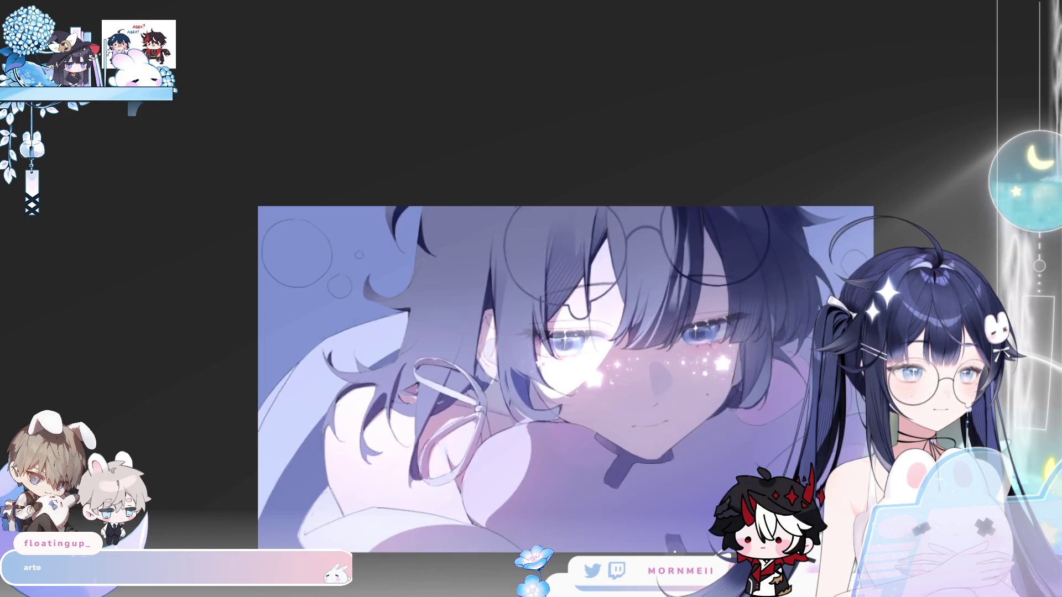
pyautogui.press('h')
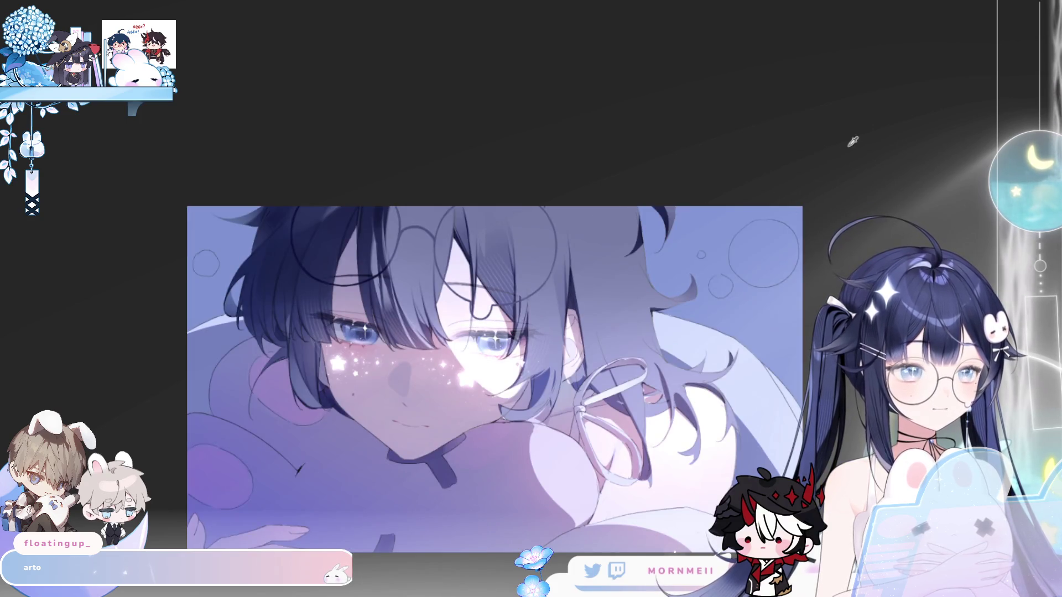
pyautogui.scroll(2, 324, 282)
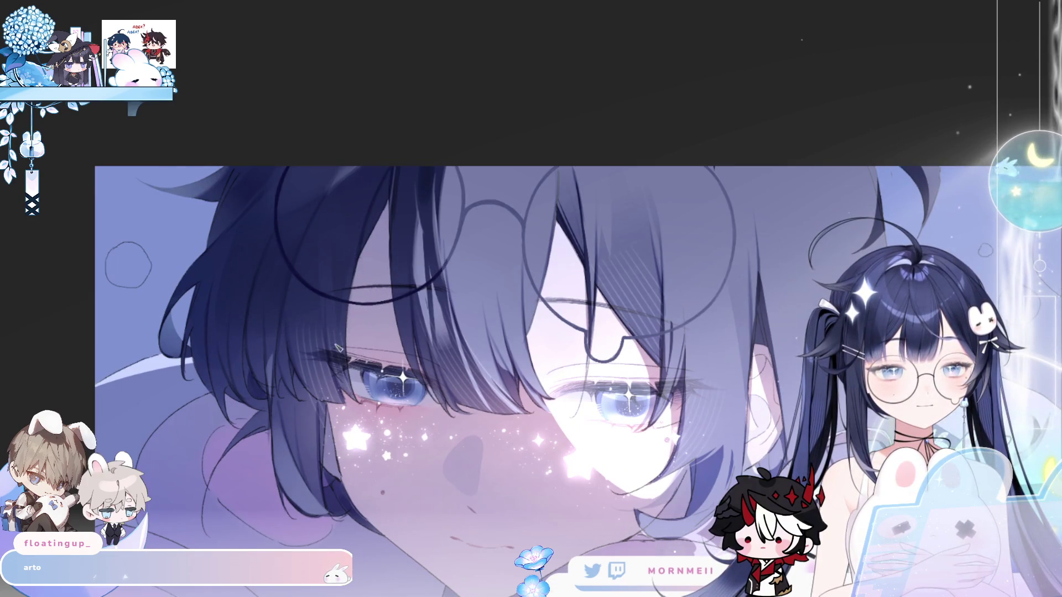
pyautogui.press('h')
pyautogui.press('h')
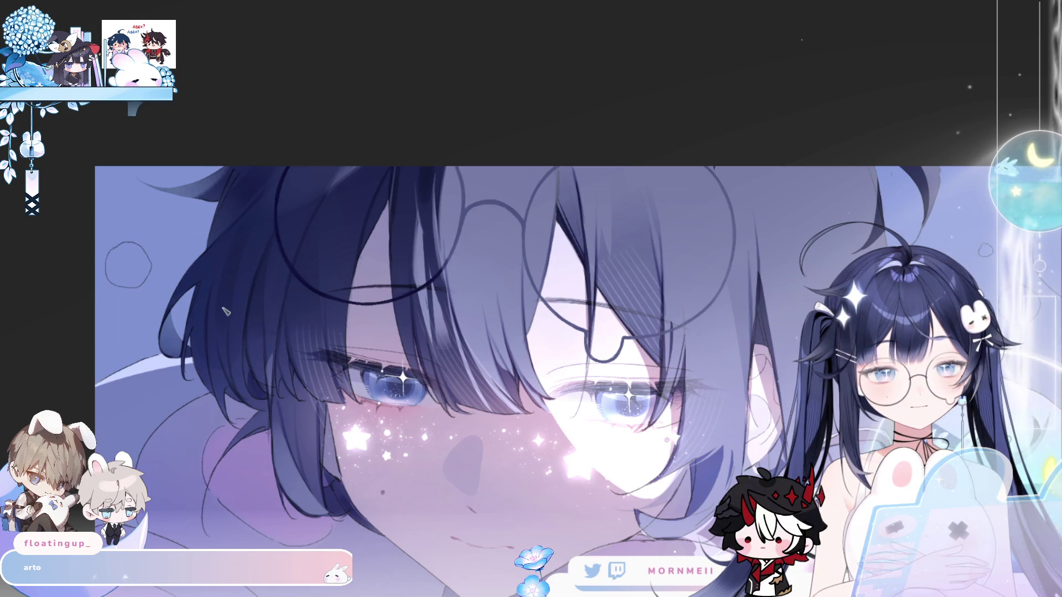
pyautogui.scroll(-3, 271, 200)
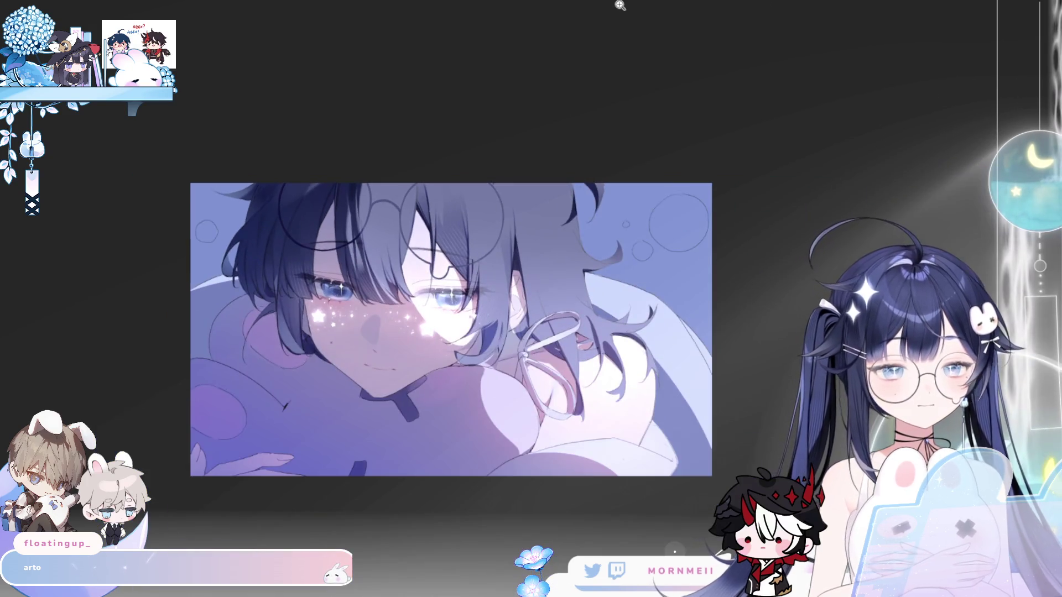
pyautogui.scroll(3, 284, 218)
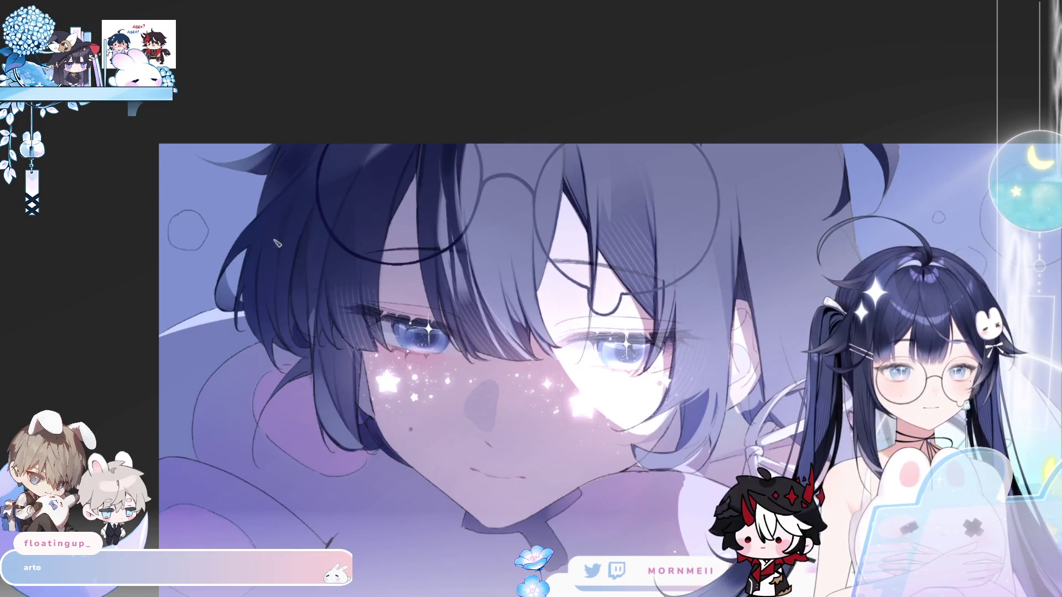
# Trace a narrow dark hair strand left of the eye, flipping the canvas to check and back.
pyautogui.scroll(-3, 209, 331)
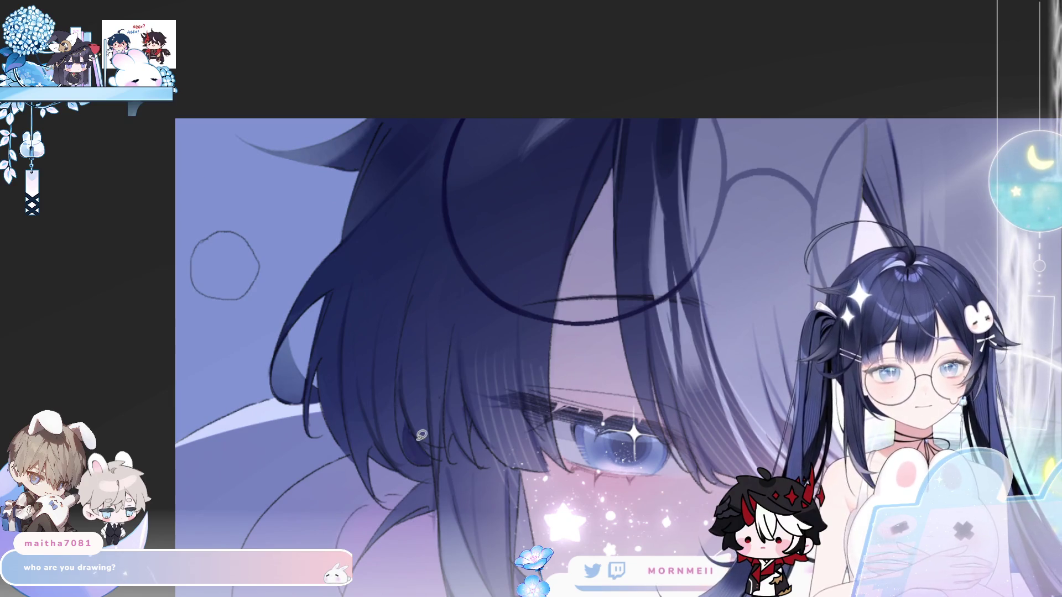
pyautogui.moveTo(356, 283)
pyautogui.mouseDown()
pyautogui.moveTo(372, 420)
pyautogui.moveTo(386, 288)
pyautogui.mouseUp()
pyautogui.press('b')
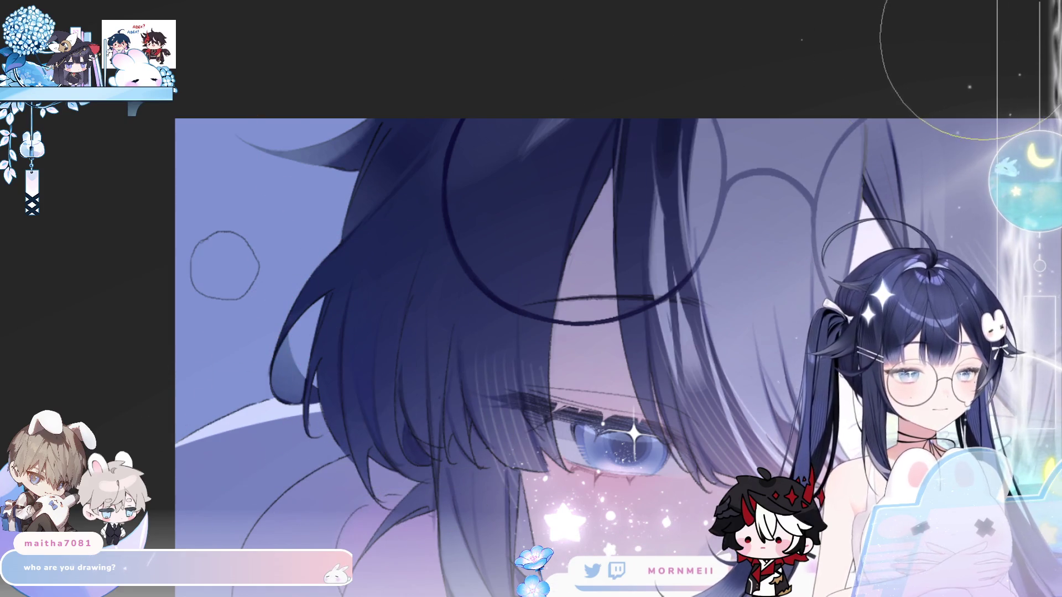
pyautogui.hotkey('ctrl', 'd')
pyautogui.press('h')
pyautogui.hotkey('ctrl', 'z')
pyautogui.press('h')
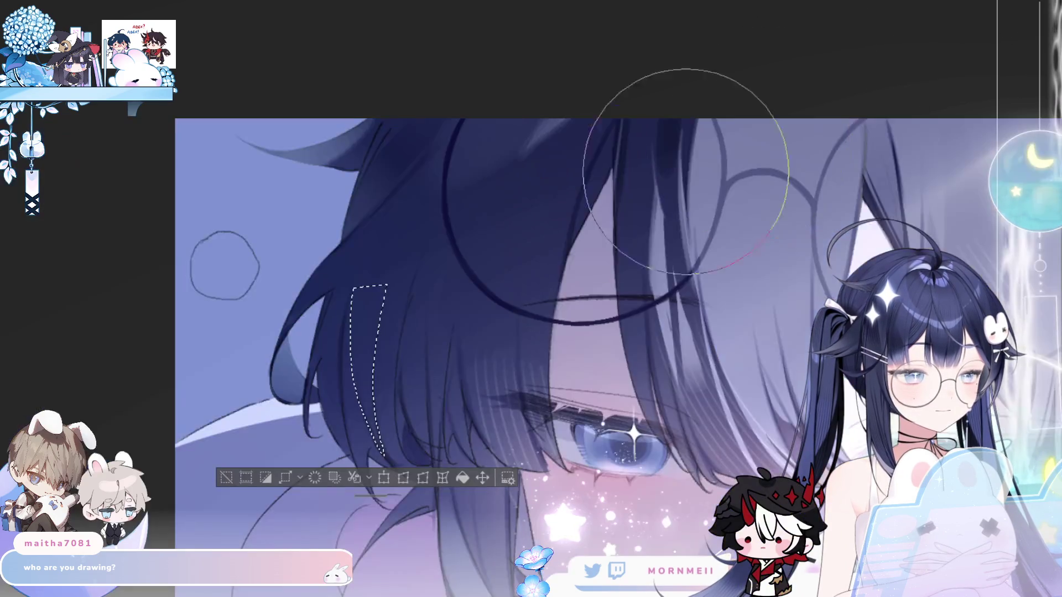
pyautogui.hotkey('ctrl', 'd')
pyautogui.scroll(-3, 651, 135)
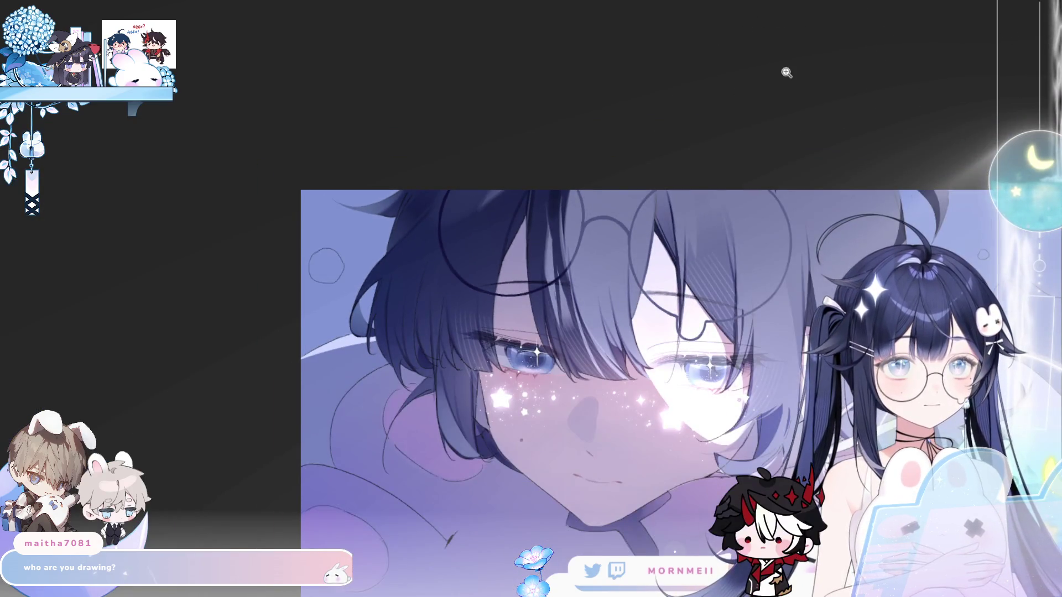
pyautogui.press('h')
pyautogui.press('h')
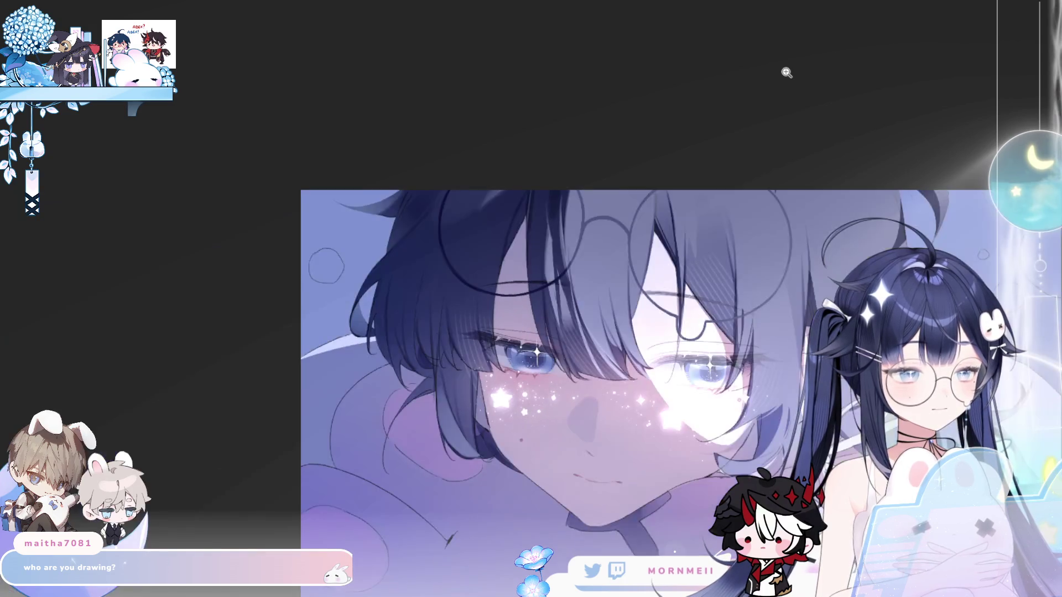
pyautogui.scroll(2, 459, 410)
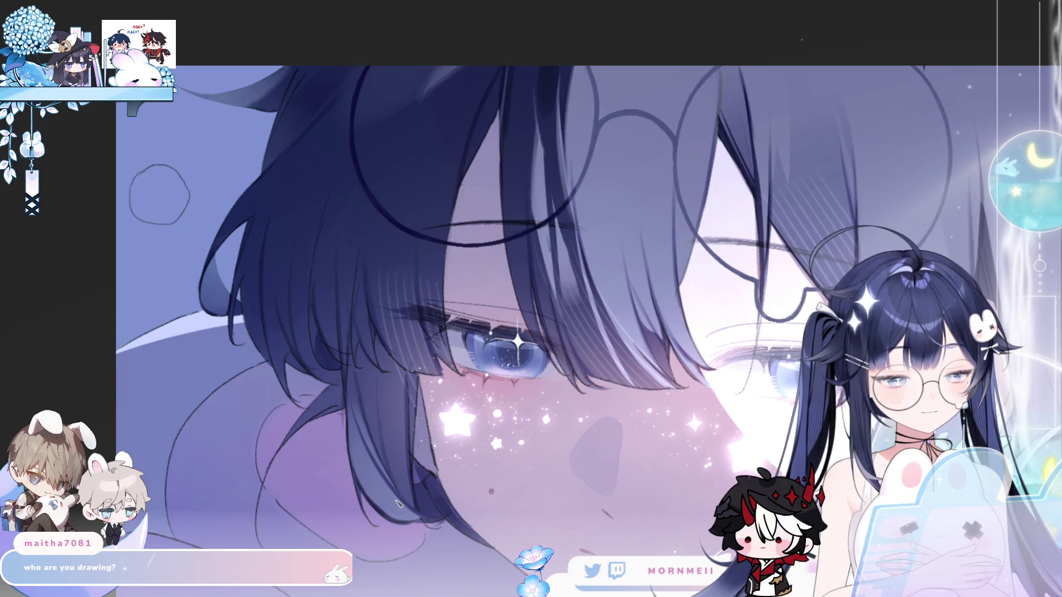
pyautogui.press('h')
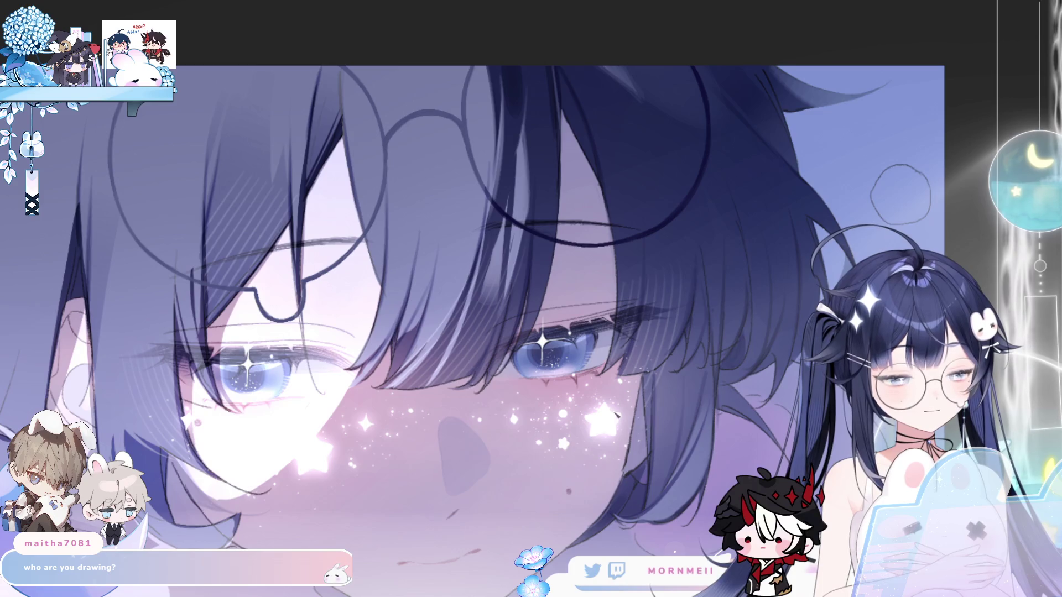
pyautogui.press('h')
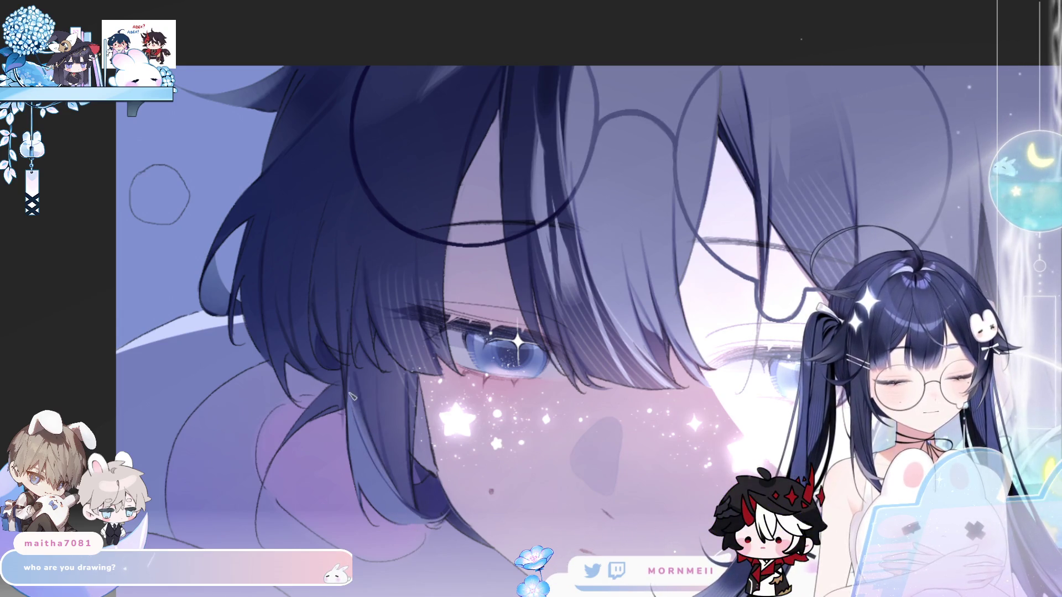
pyautogui.hotkey('ctrl', '0')
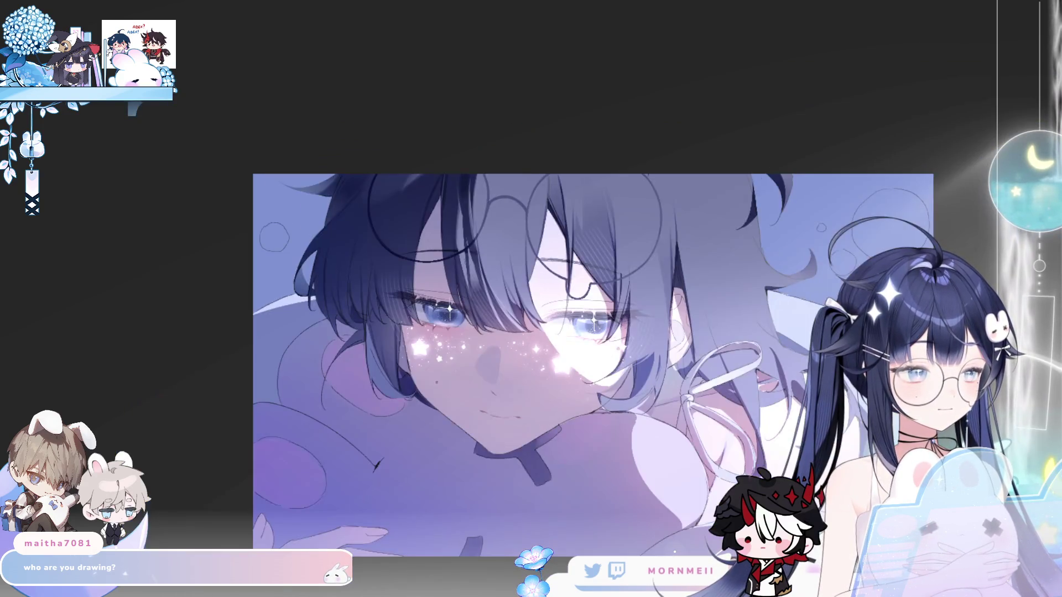
pyautogui.scroll(1, 392, 349)
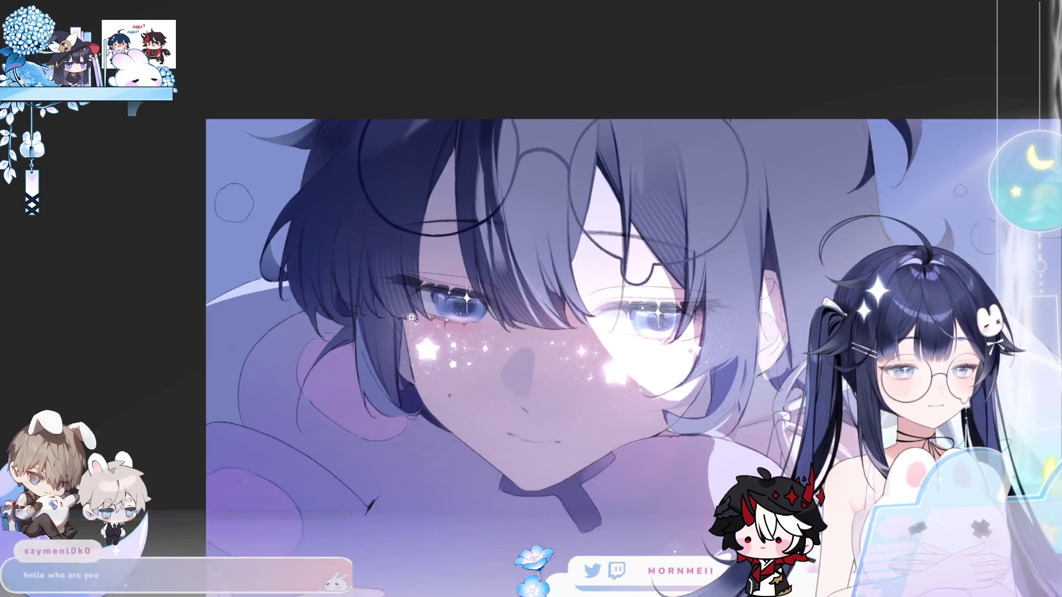
pyautogui.press('m')
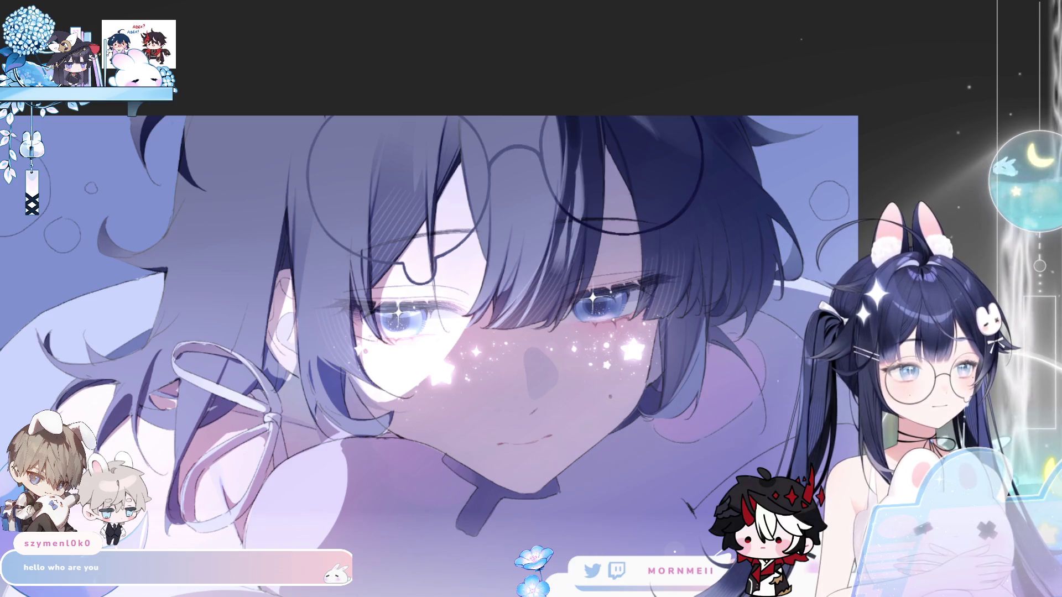
pyautogui.press('[')
pyautogui.press('[')
pyautogui.press('[')
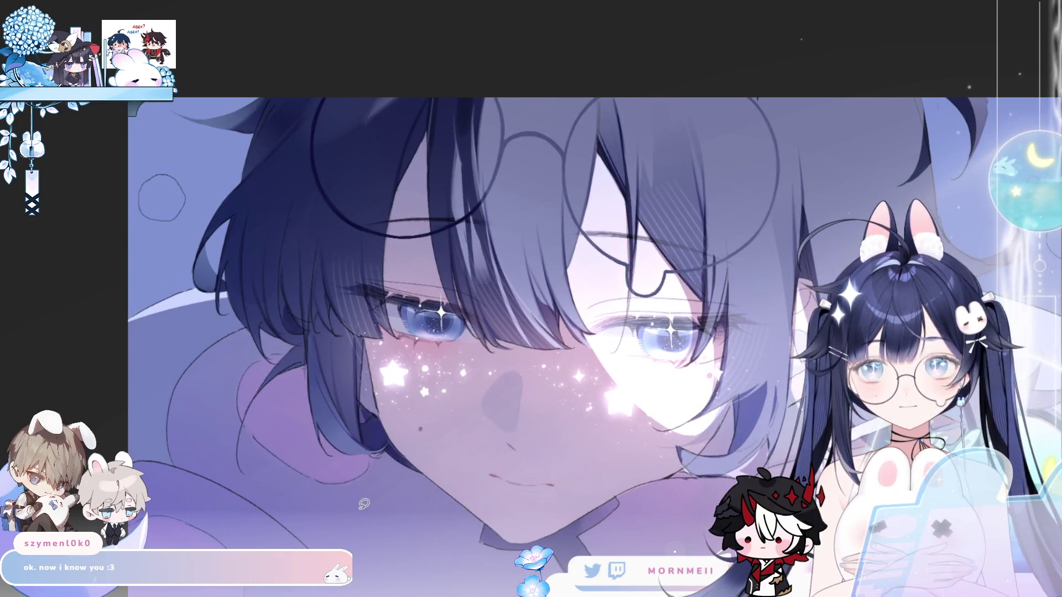
pyautogui.moveTo(263, 427); pyautogui.dragTo(357, 525)
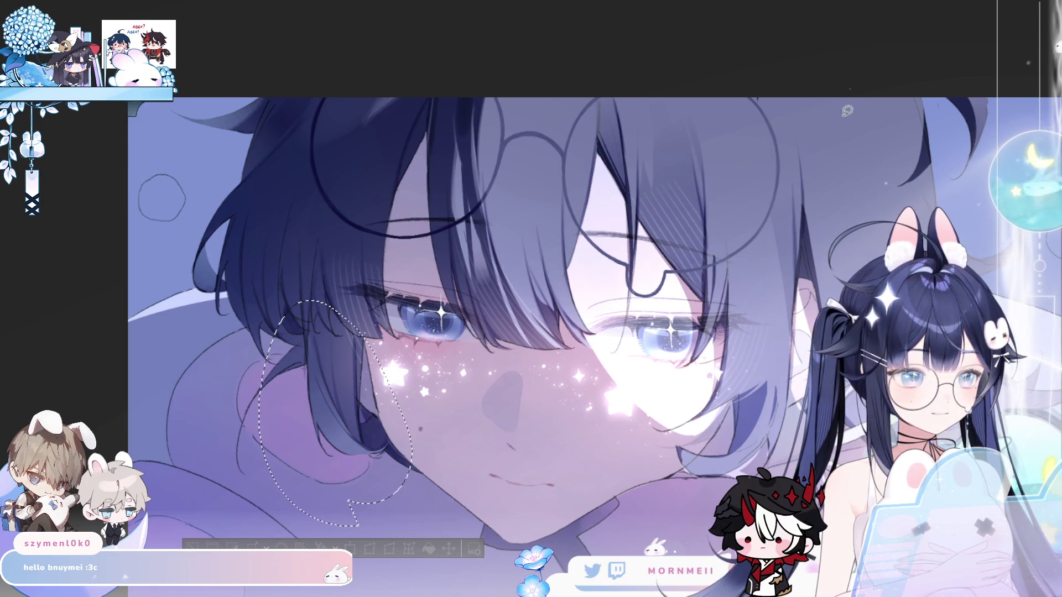
pyautogui.hotkey('ctrl', '-')
pyautogui.click(221, 424)
pyautogui.press('h')
pyautogui.press('h')
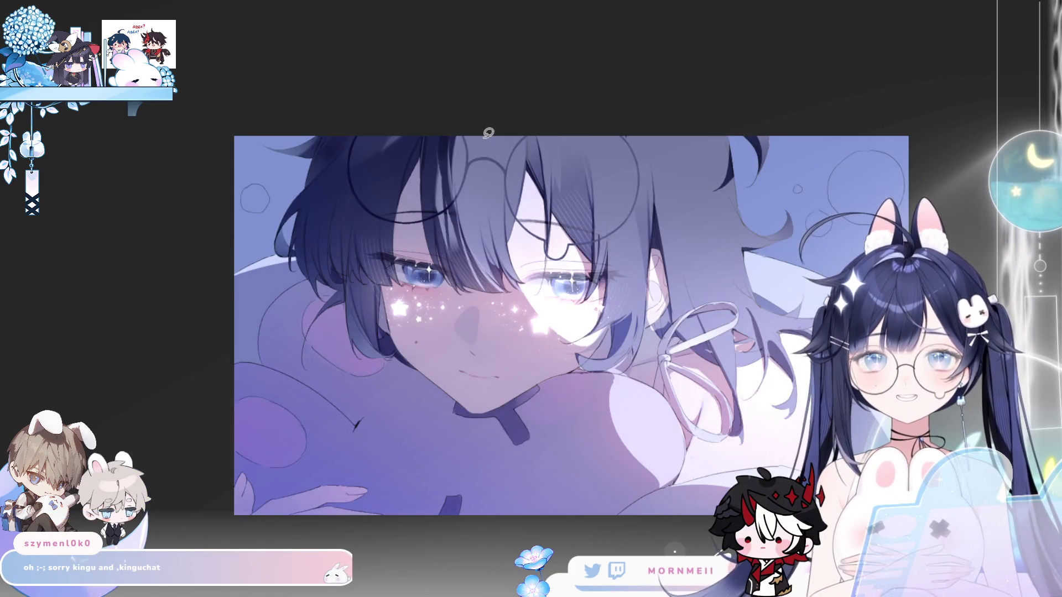
pyautogui.scroll(3, 476, 183)
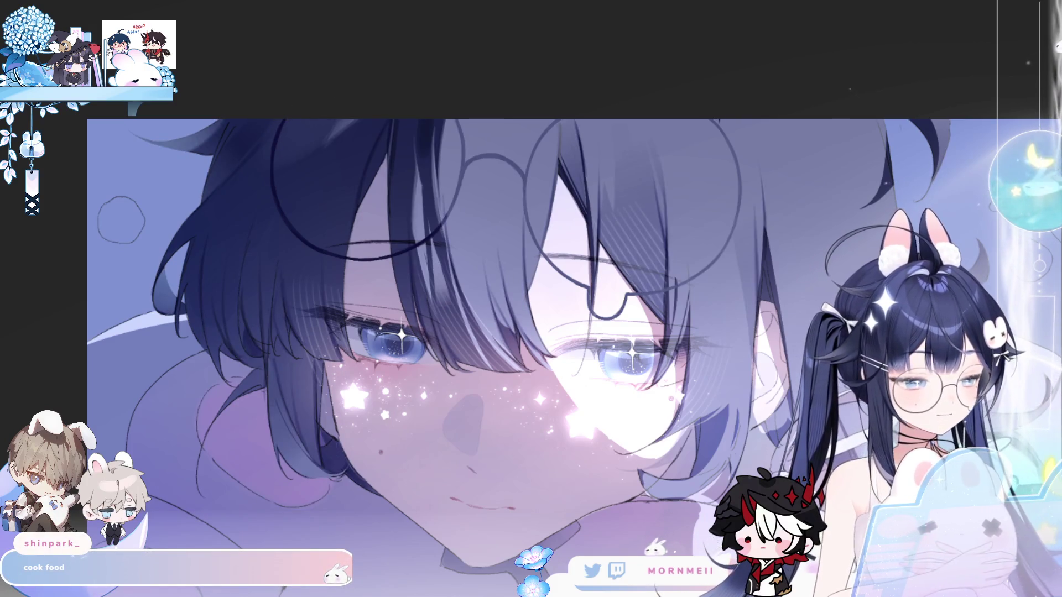
pyautogui.hotkey('ctrl', '-')
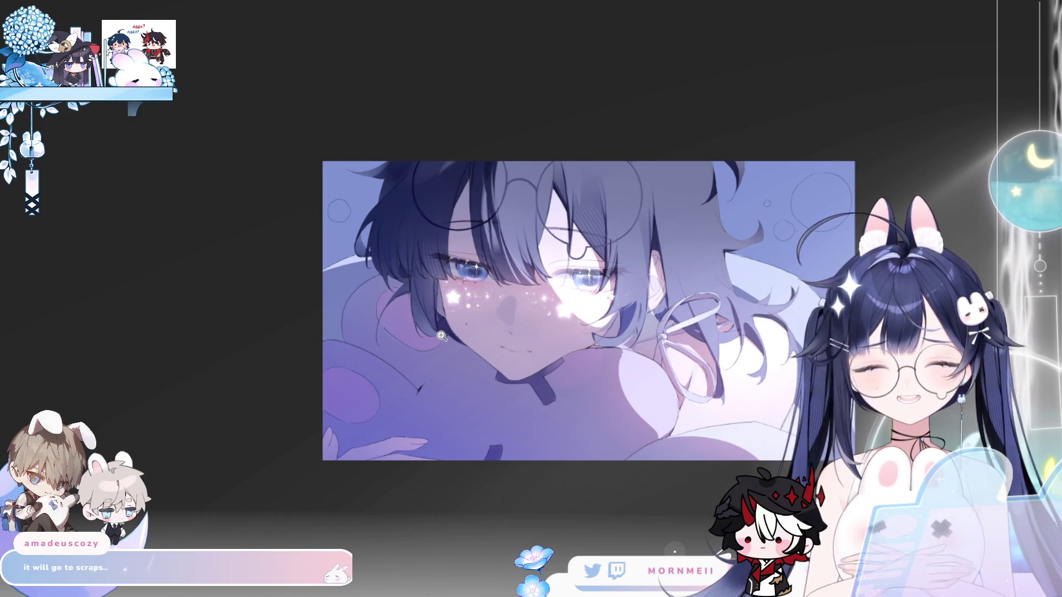
pyautogui.click(692, 227)
pyautogui.click(592, 260)
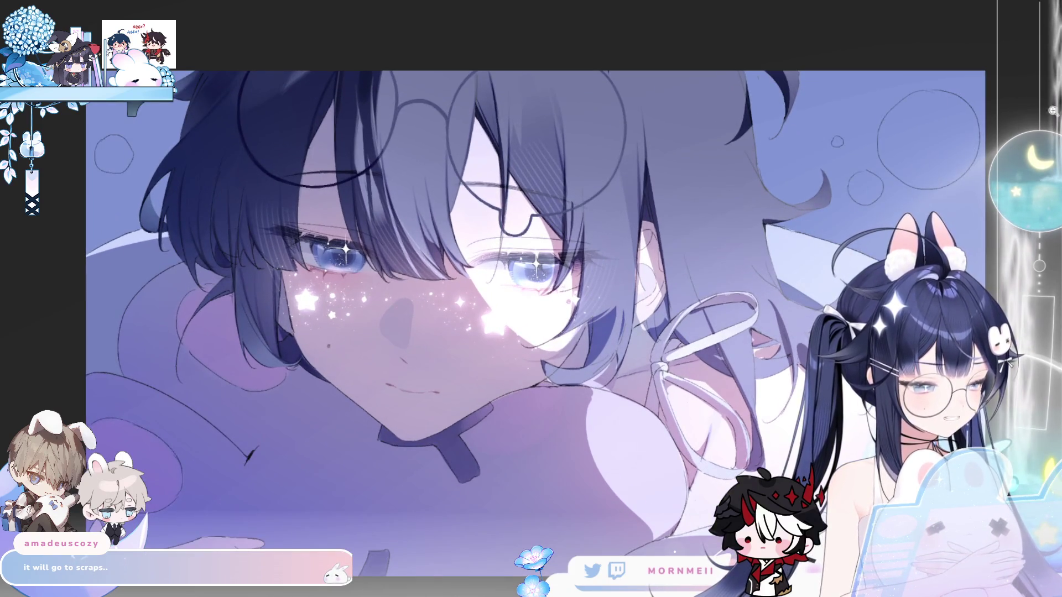
pyautogui.click(482, 123)
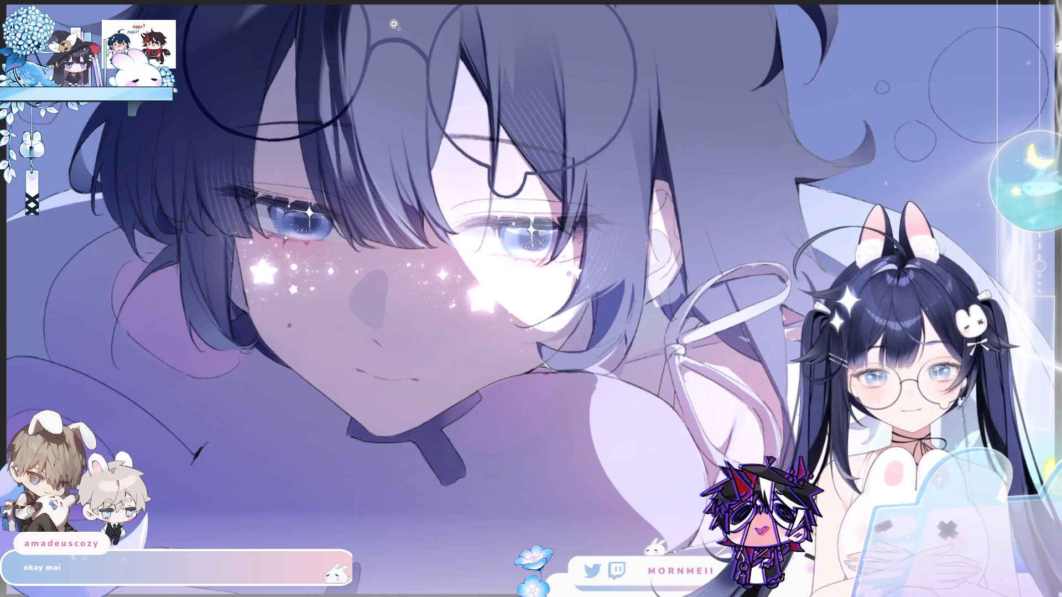
pyautogui.hotkey('ctrl', 'z')
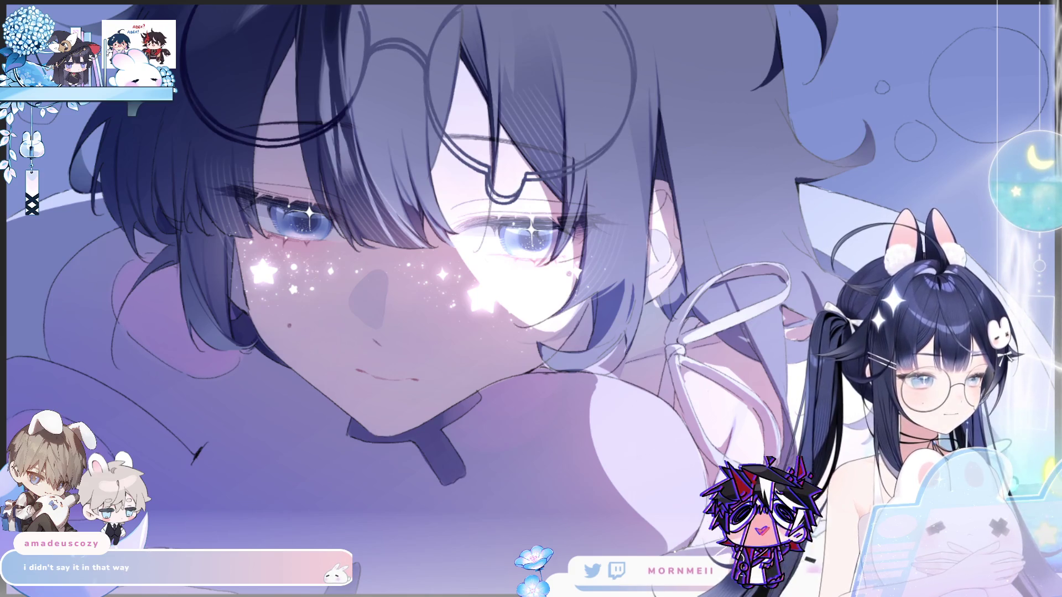
pyautogui.hotkey('ctrl', 'y')
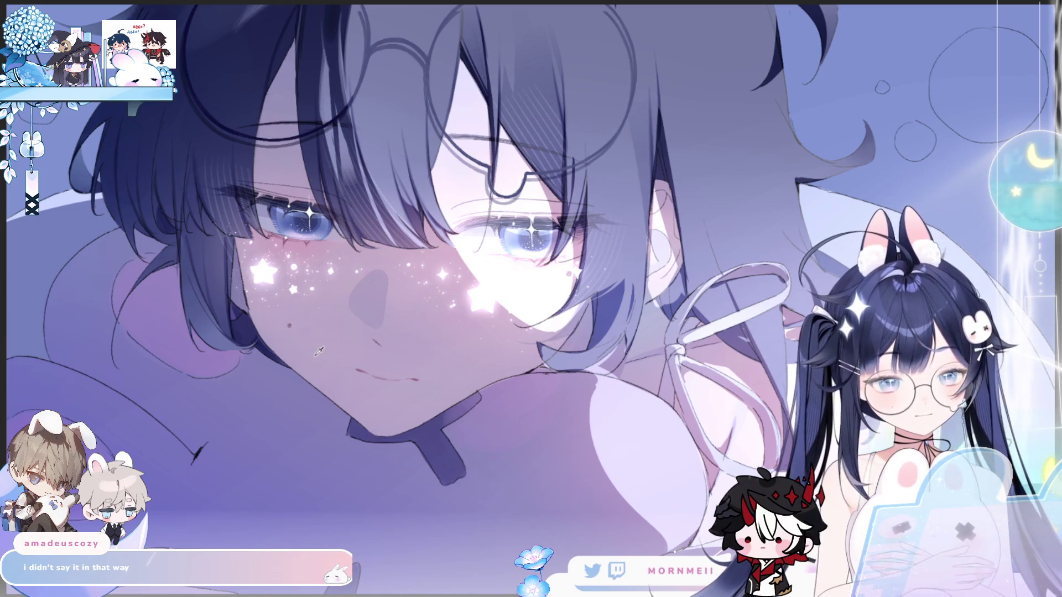
pyautogui.scroll(3, 319, 351)
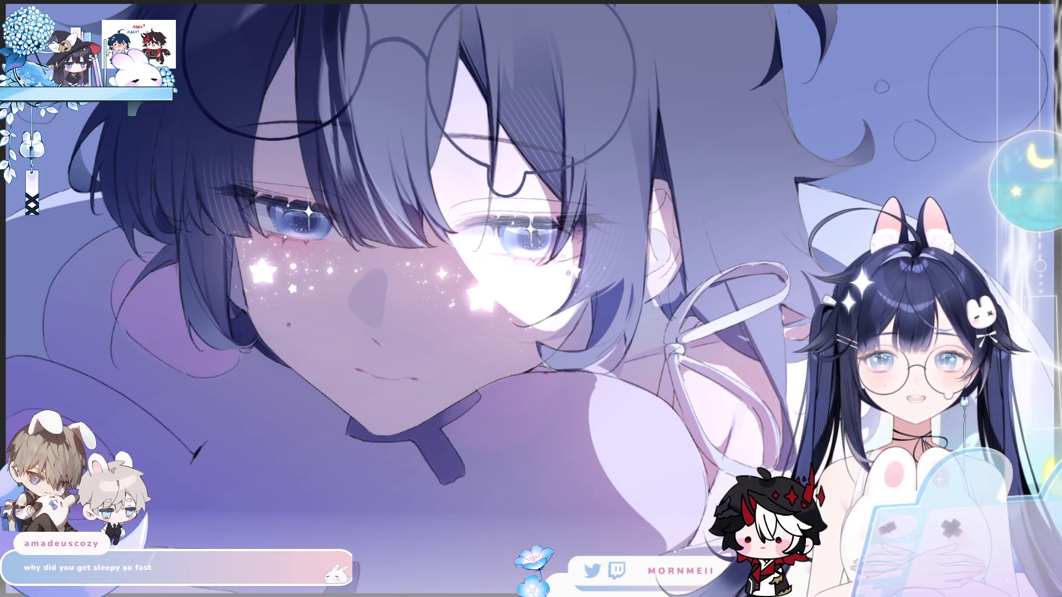
pyautogui.scroll(-1, 613, 133)
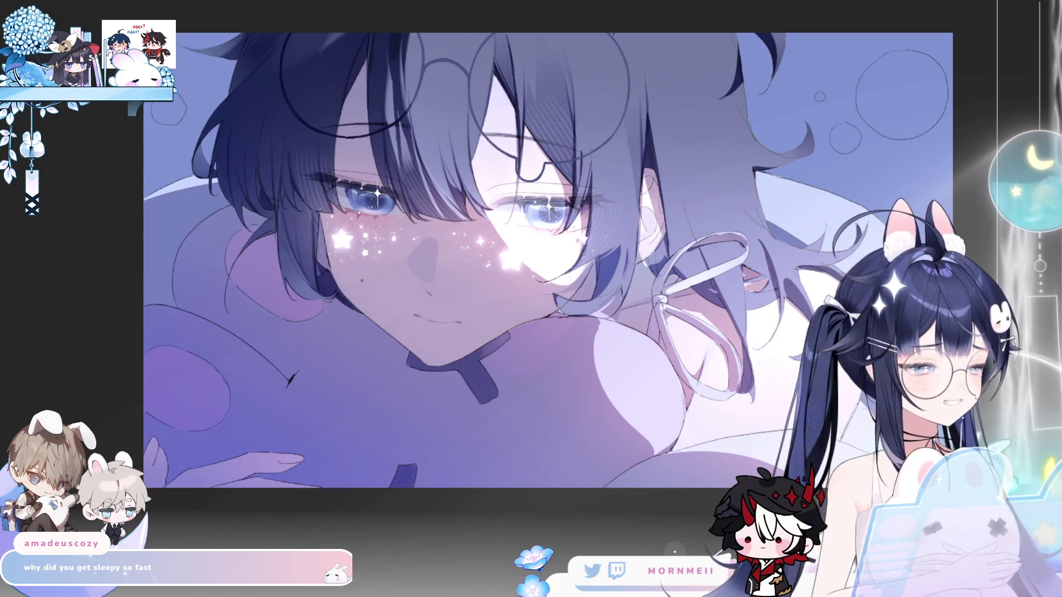
pyautogui.scroll(1, 317, 430)
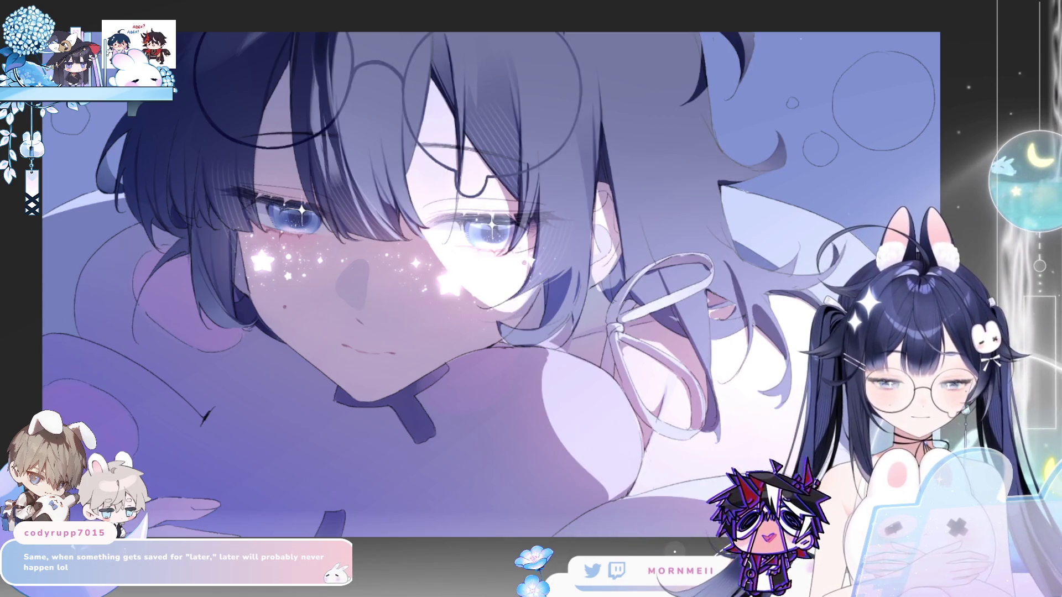
pyautogui.press('h')
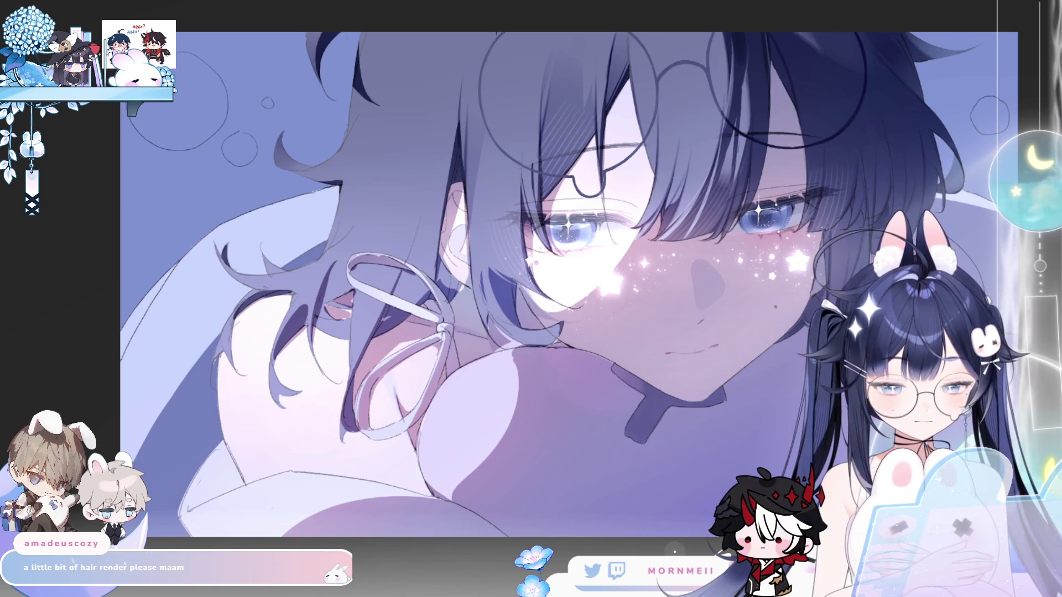
# Paint a bright glowing highlight from the cheek toward the eye and mirror-check it.
pyautogui.moveTo(608, 284)
pyautogui.mouseDown()
pyautogui.moveTo(558, 310)
pyautogui.moveTo(635, 243)
pyautogui.mouseUp()
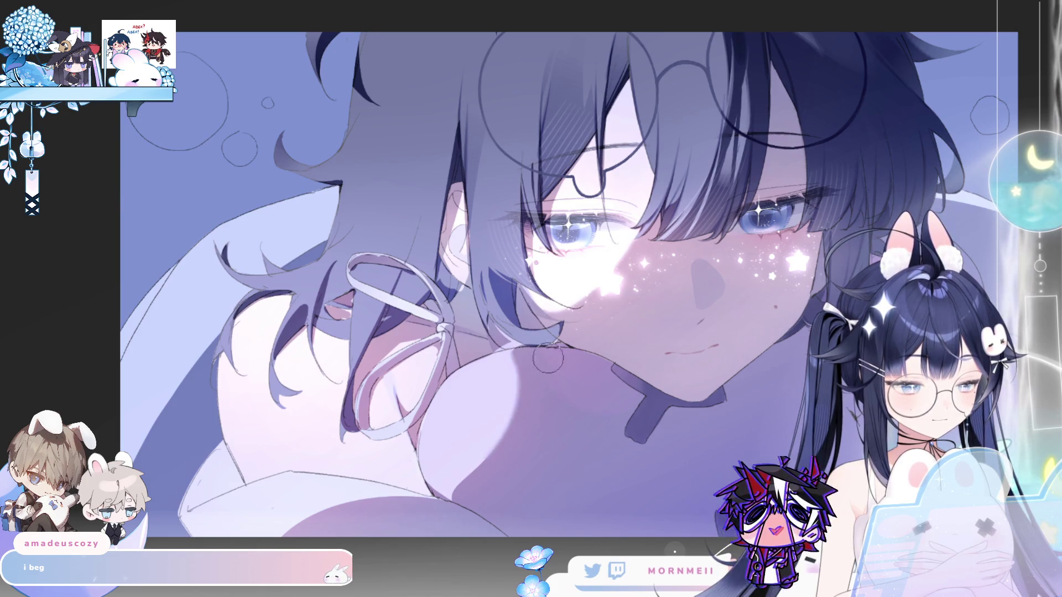
pyautogui.press('h')
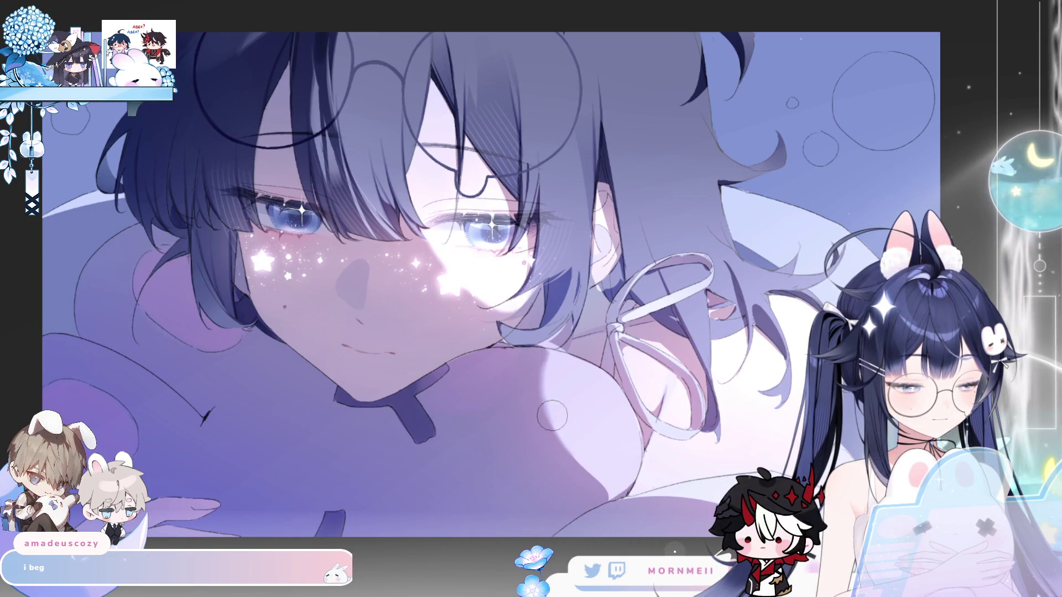
pyautogui.press('h')
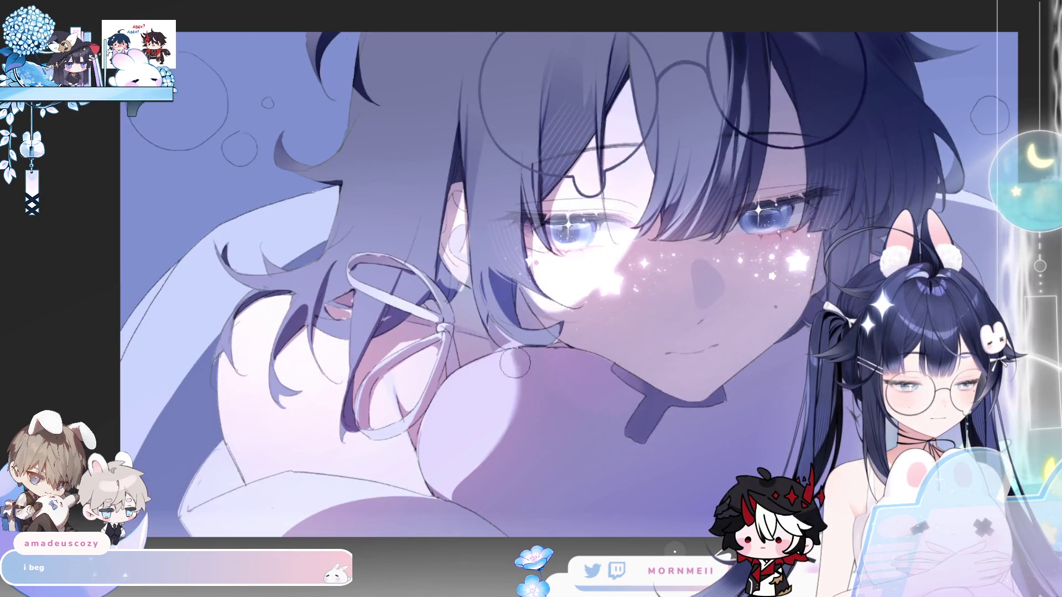
pyautogui.scroll(-4, 607, 299)
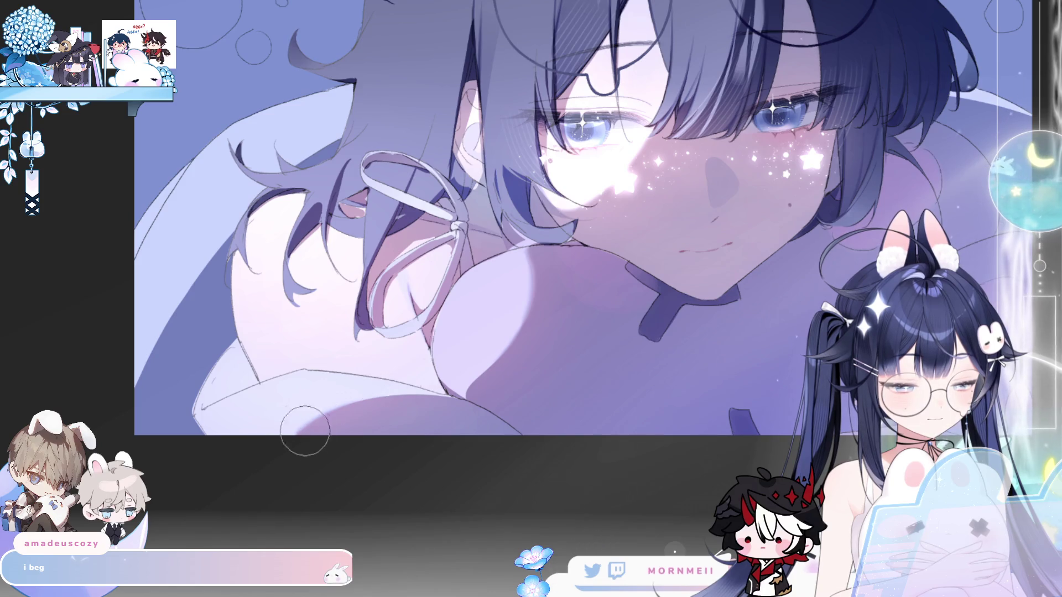
# Fit the whole illustration in view and flip it repeatedly to compare the sparkles.
pyautogui.press('h')
pyautogui.press('h')
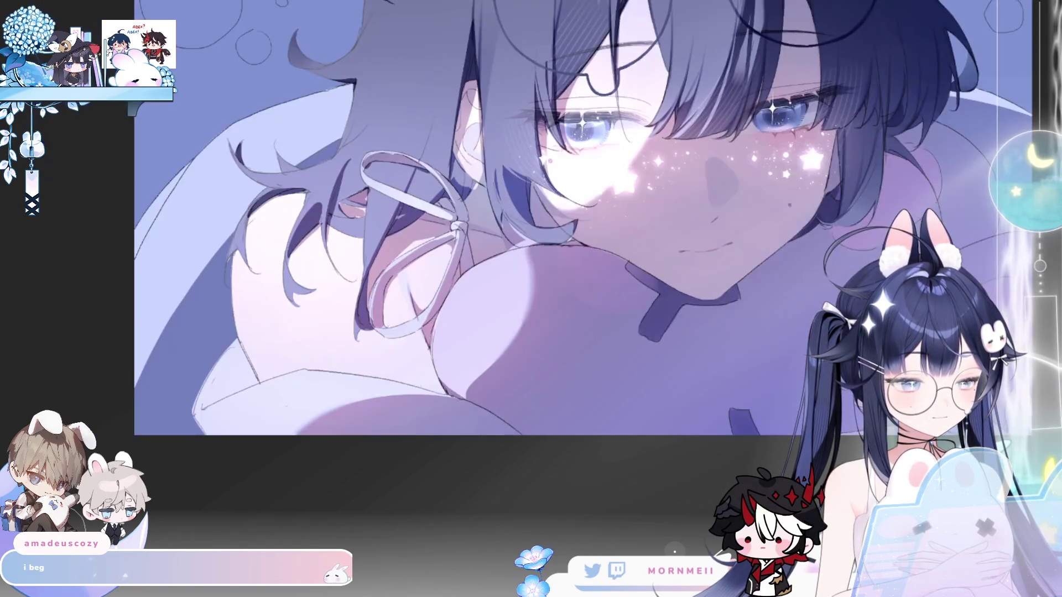
pyautogui.hotkey('ctrl', '0')
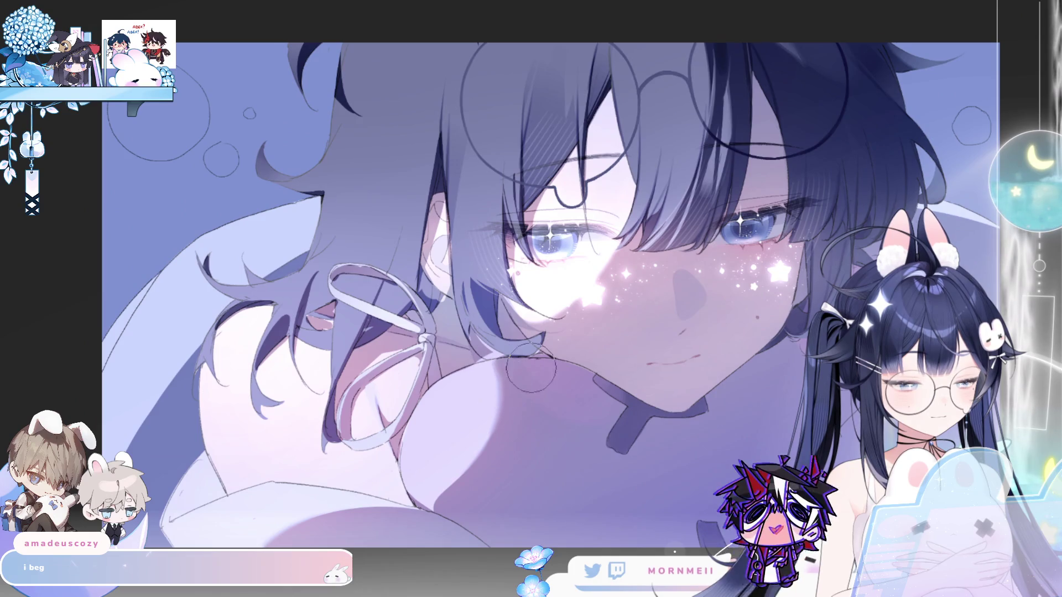
pyautogui.press('h')
pyautogui.moveTo(595, 261); pyautogui.dragTo(618, 358)
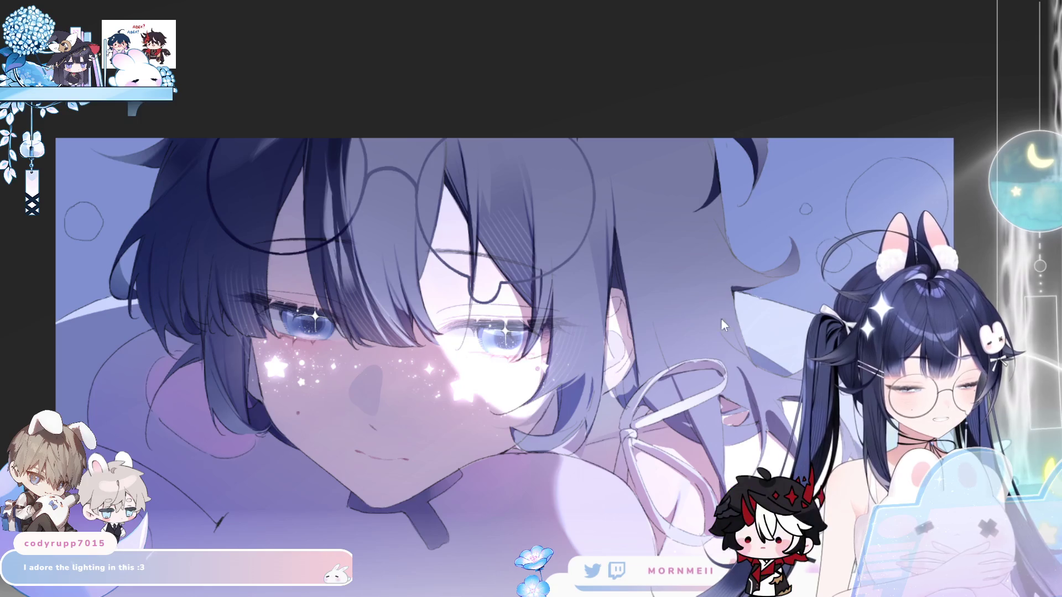
pyautogui.press('h')
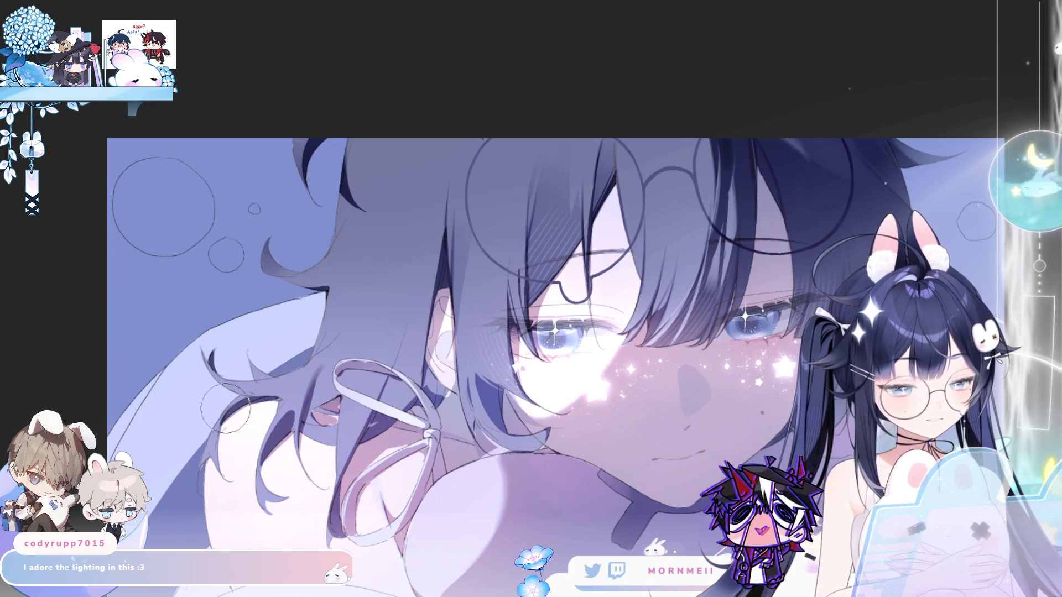
pyautogui.press('h')
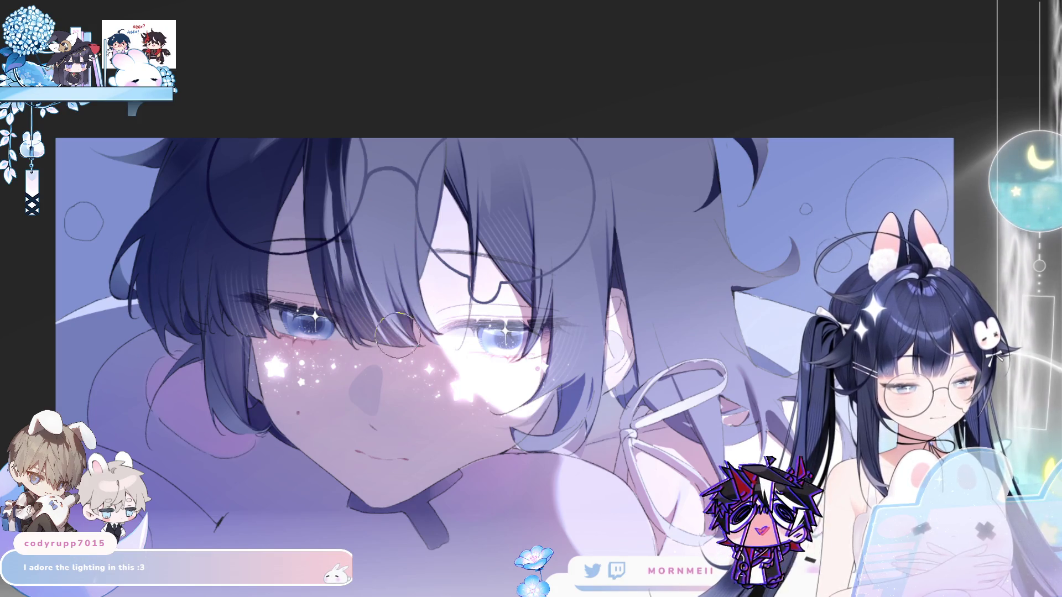
pyautogui.press('h')
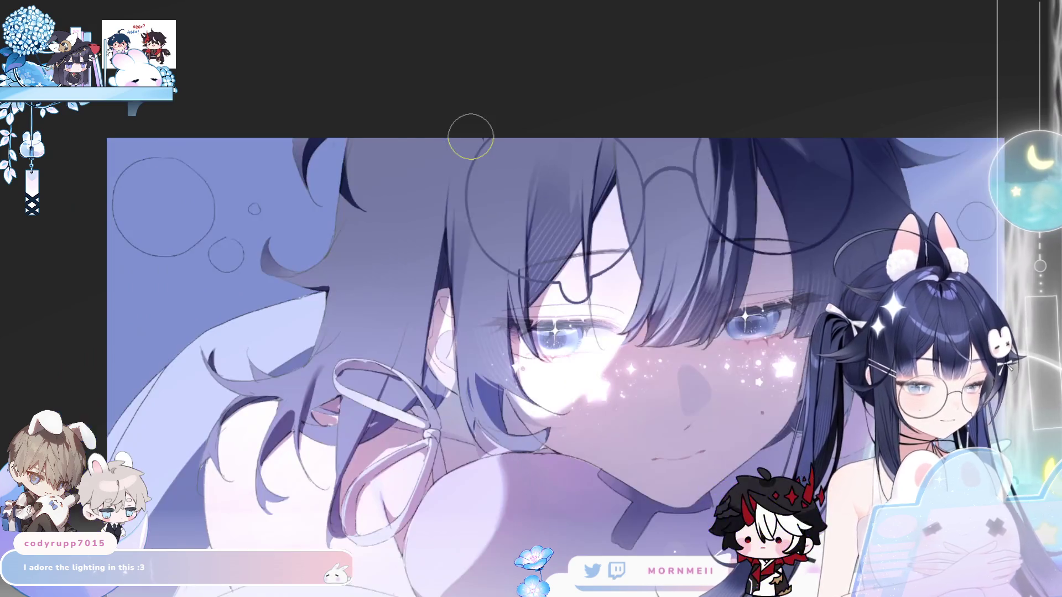
pyautogui.press('h')
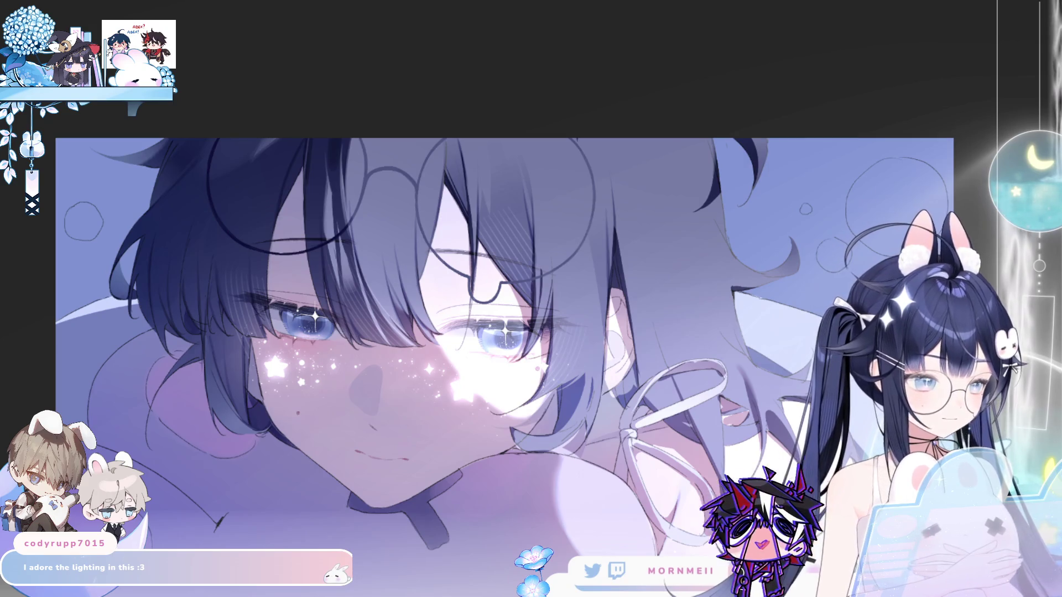
# Zoom in, lasso and rework a thin strand beside the eye, then fit the artwork and mirror-check.
pyautogui.hotkey('ctrl', '+')
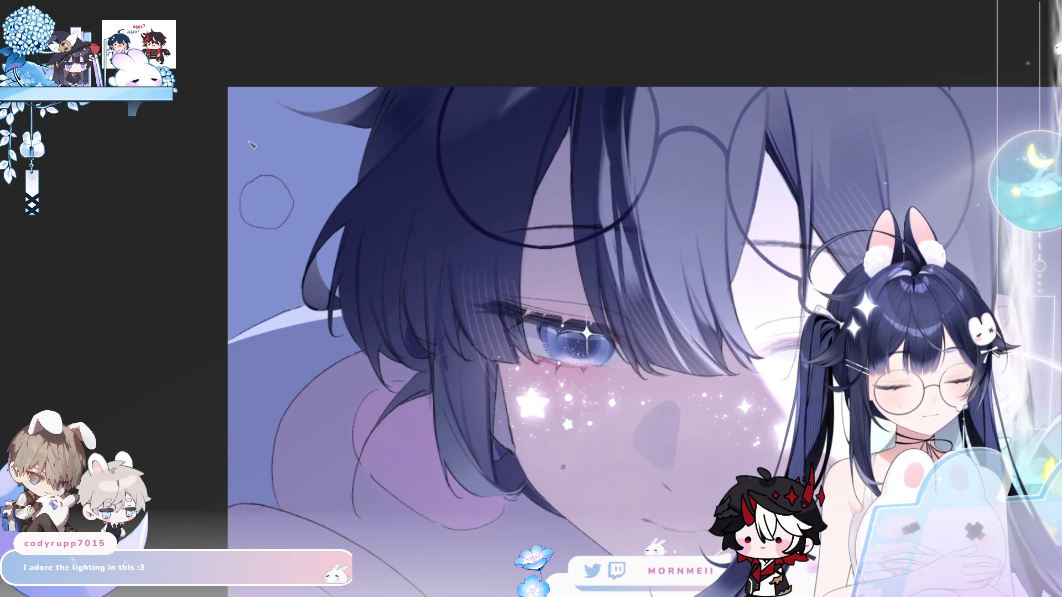
pyautogui.moveTo(451, 373)
pyautogui.mouseDown()
pyautogui.moveTo(451, 390)
pyautogui.moveTo(443, 268)
pyautogui.moveTo(474, 348)
pyautogui.moveTo(465, 370)
pyautogui.mouseUp()
pyautogui.press('b')
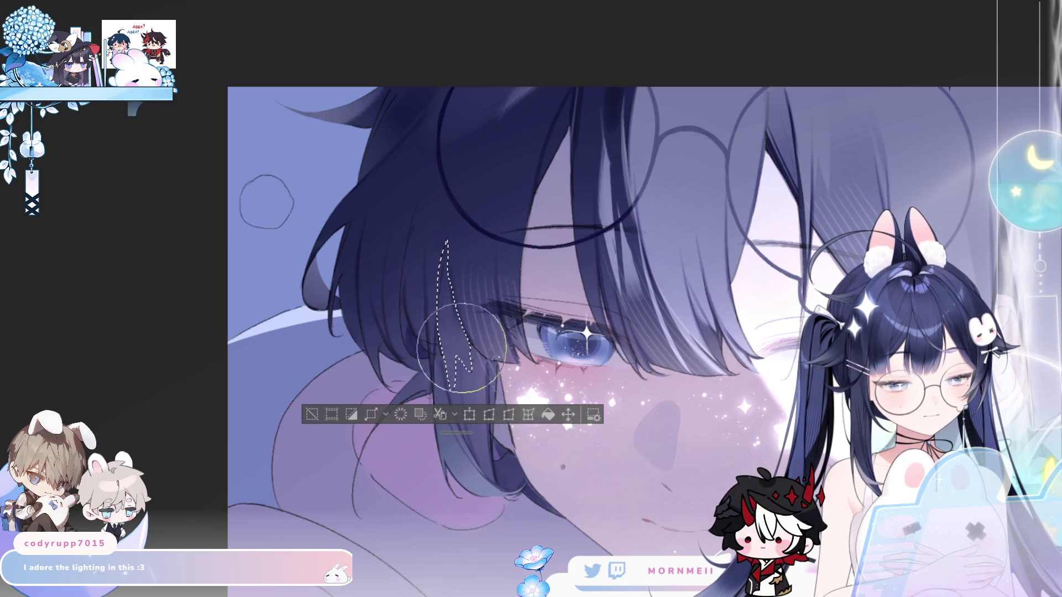
pyautogui.hotkey('ctrl', 'd')
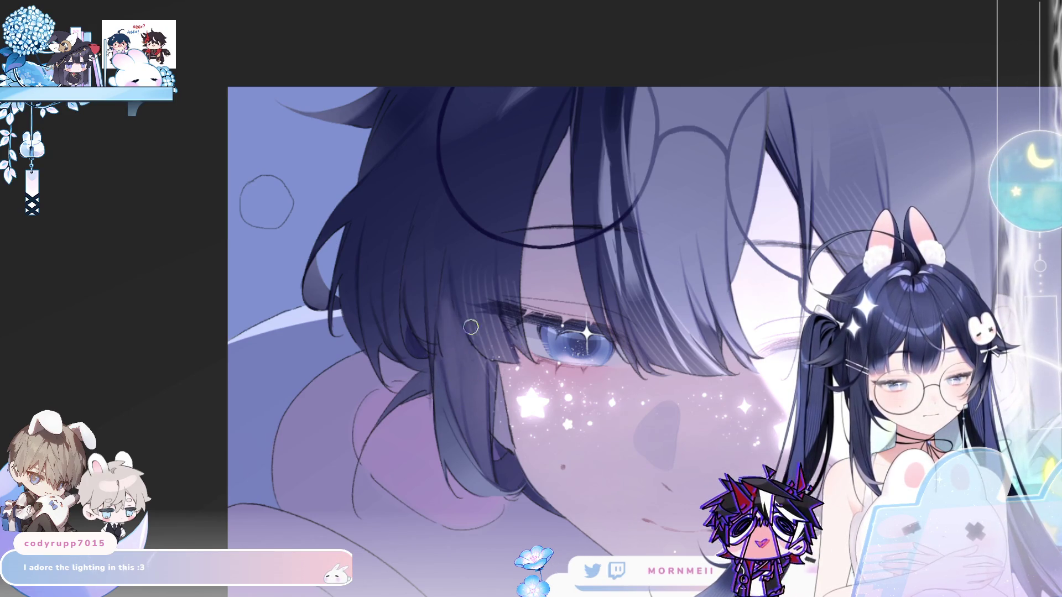
pyautogui.hotkey('ctrl', '0')
pyautogui.press('h')
pyautogui.press('h')
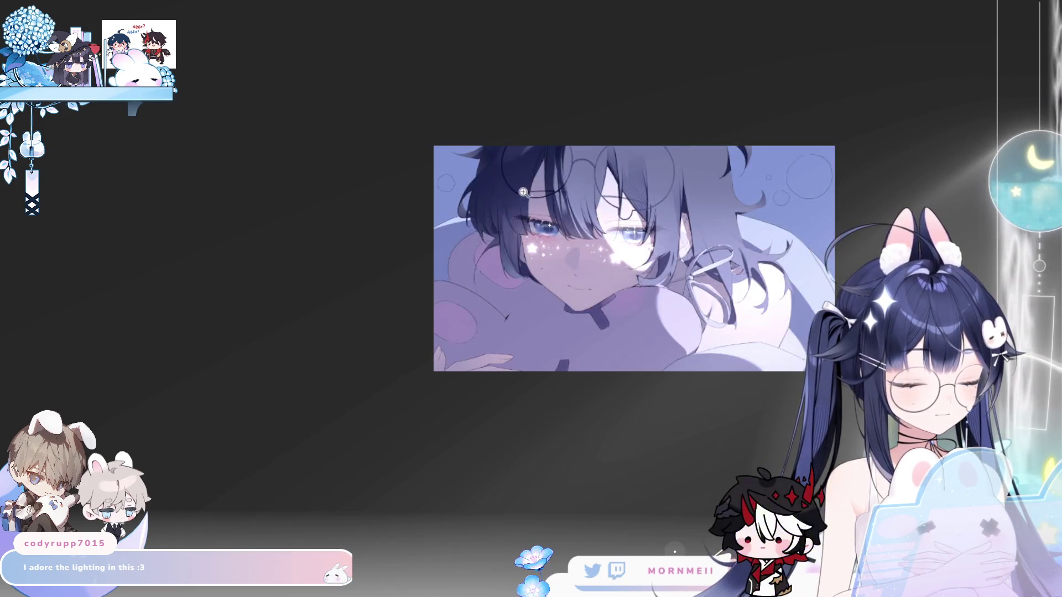
pyautogui.scroll(5, 351, 317)
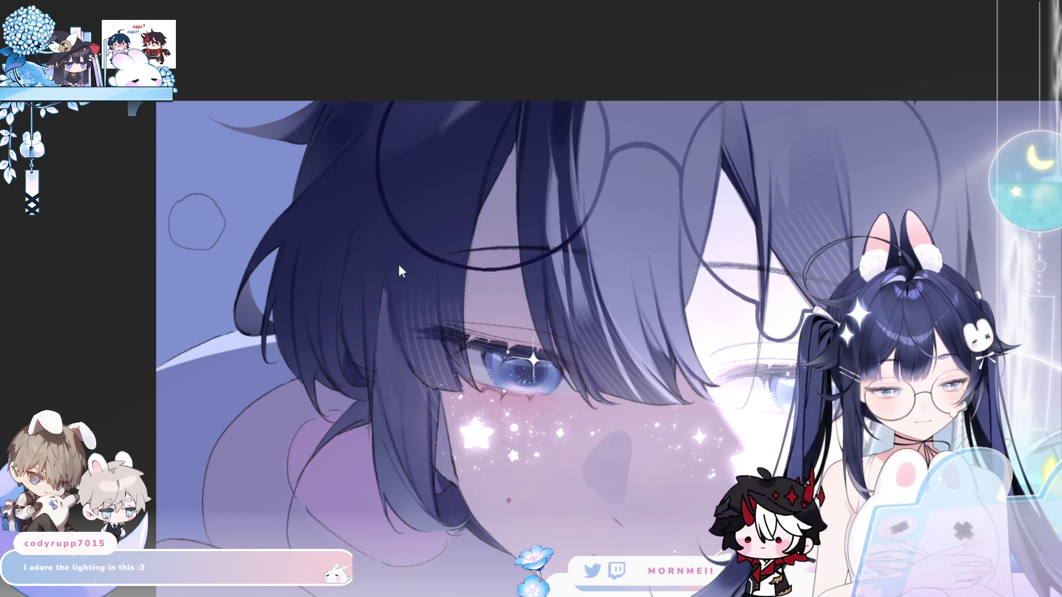
# Select and edit a hair strand beside the eye, then mirror the view to check proportions.
pyautogui.scroll(-5, 394, 268)
pyautogui.scroll(5, 388, 265)
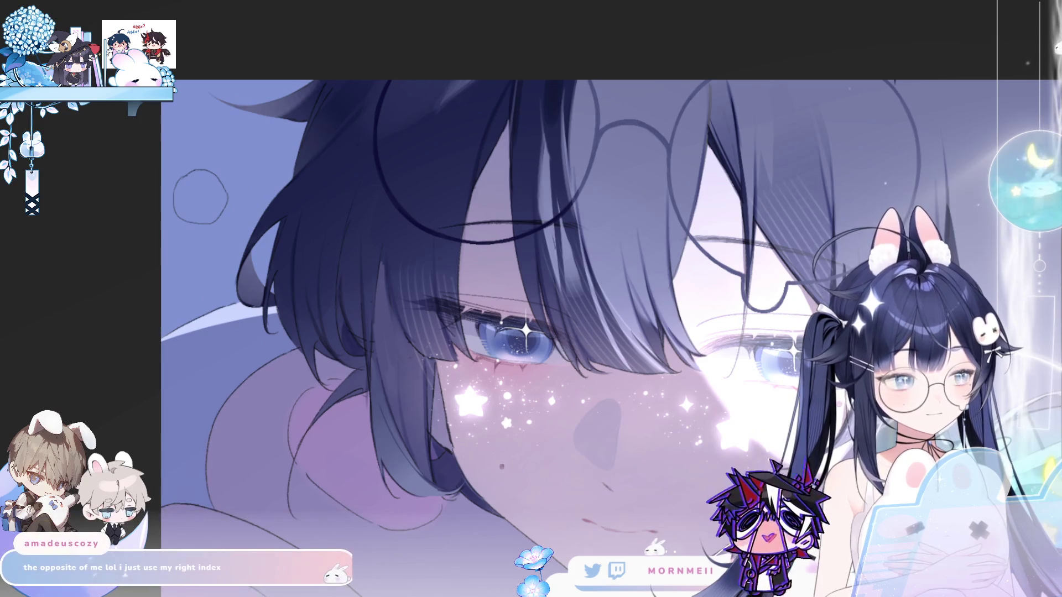
pyautogui.moveTo(384, 237)
pyautogui.mouseDown()
pyautogui.moveTo(382, 388)
pyautogui.moveTo(407, 365)
pyautogui.moveTo(390, 265)
pyautogui.mouseUp()
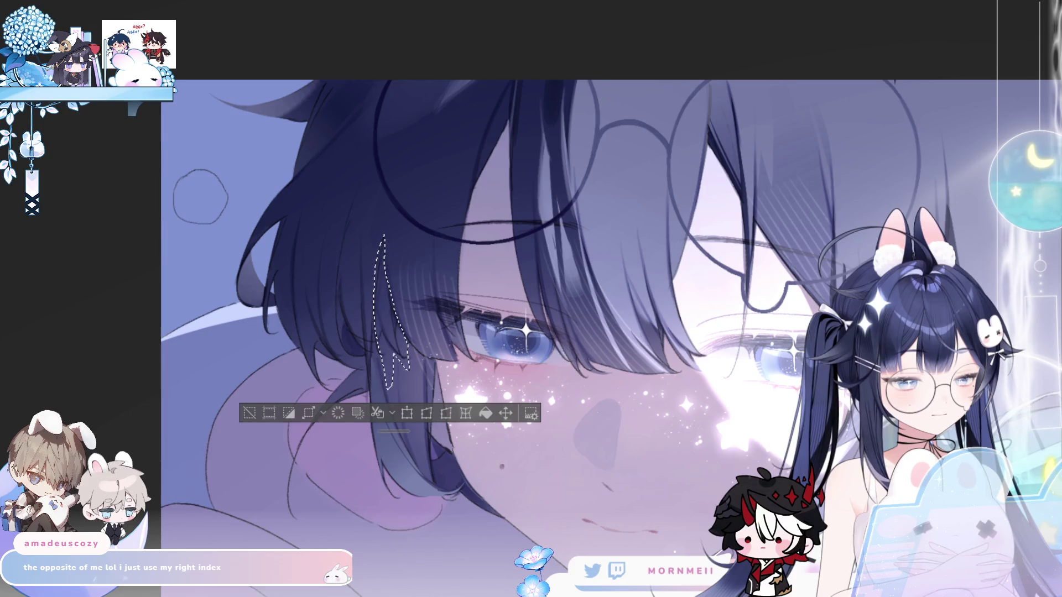
pyautogui.hotkey('ctrl', 'd')
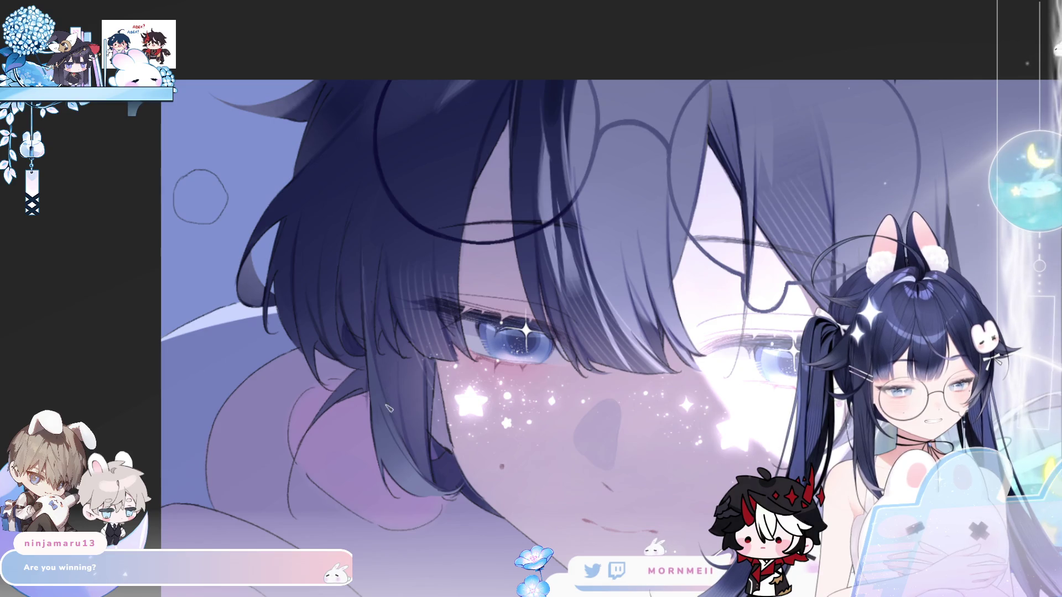
pyautogui.press('h')
pyautogui.press('h')
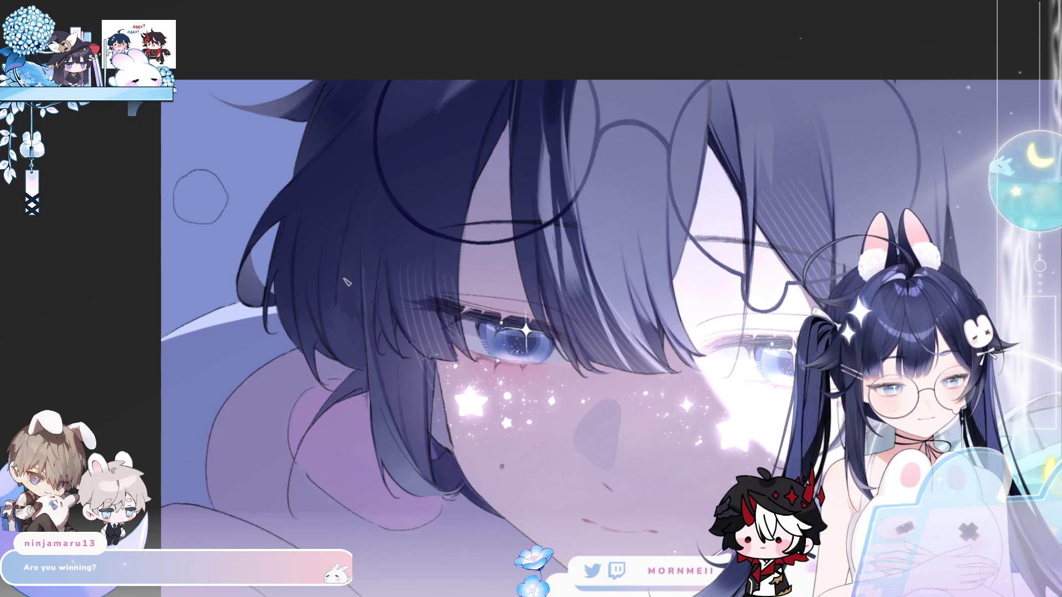
# Enlarge the brush two steps and move around the hair above for further refinement.
pyautogui.press(']')
pyautogui.press(']')
pyautogui.press(']')
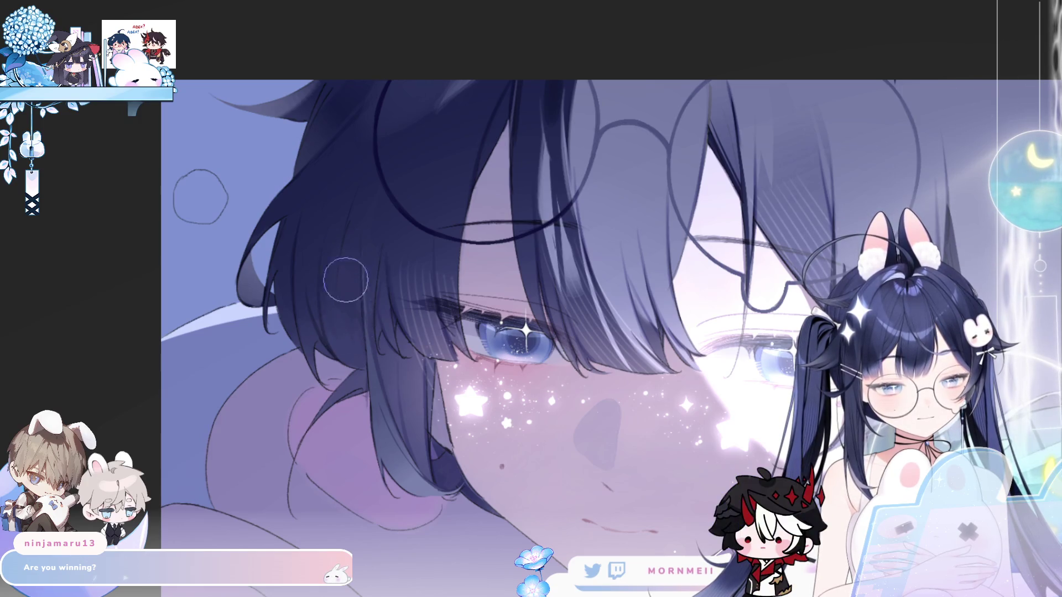
pyautogui.press(']')
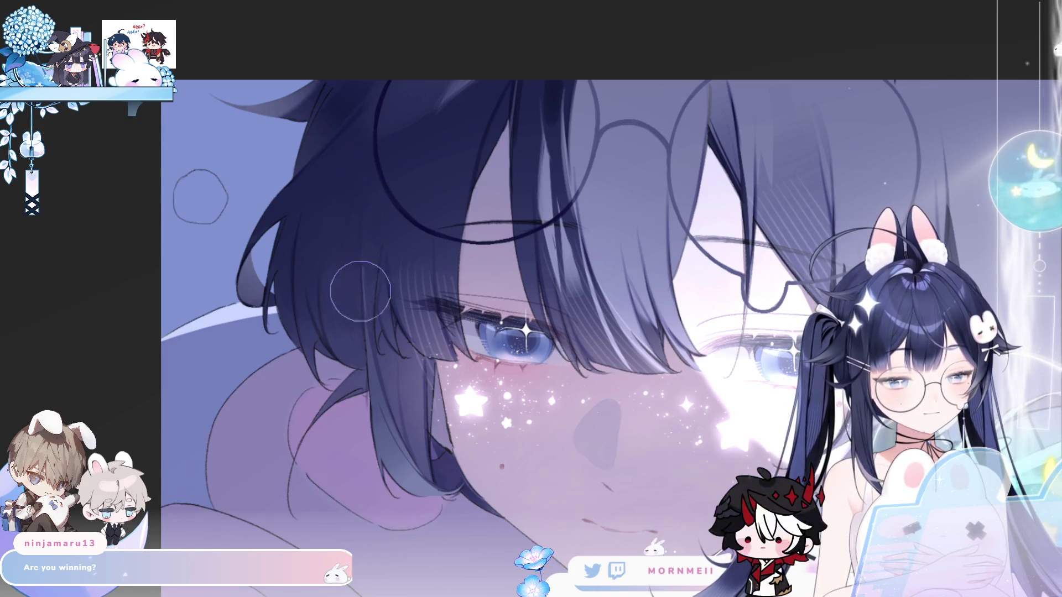
pyautogui.scroll(-2, 469, 160)
pyautogui.scroll(-2, 470, 161)
pyautogui.press('m')
pyautogui.press('m')
pyautogui.scroll(3, 455, 151)
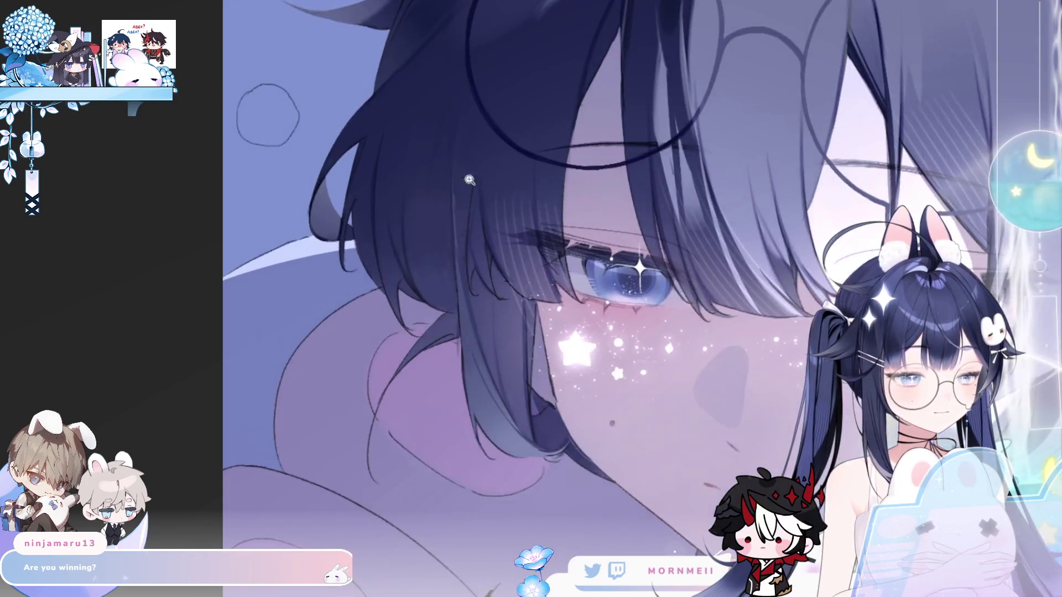
pyautogui.moveTo(417, 244); pyautogui.dragTo(336, 346)
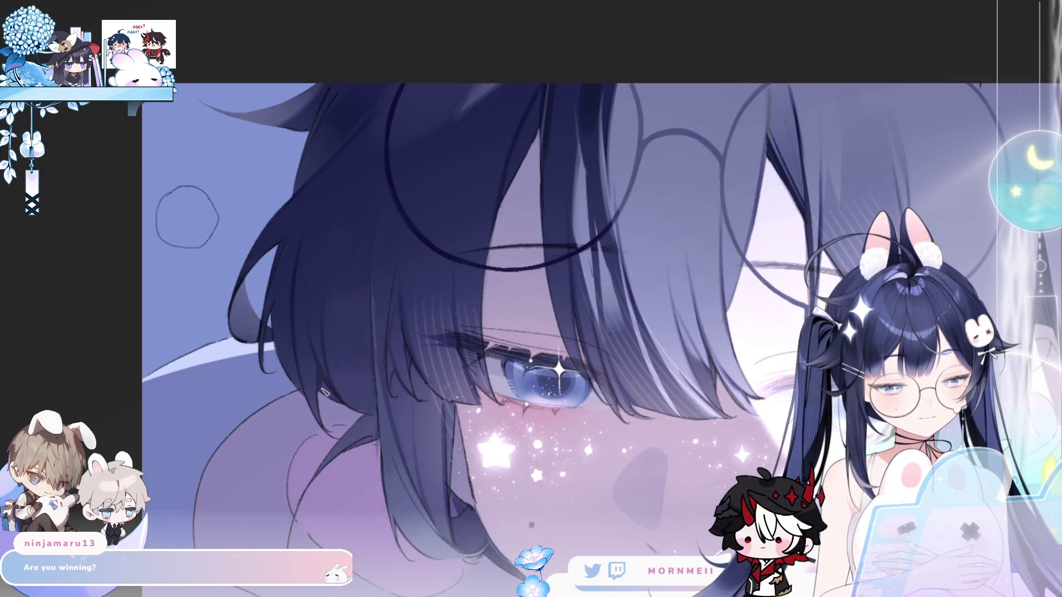
pyautogui.scroll(-3, 376, 303)
pyautogui.scroll(4, 441, 376)
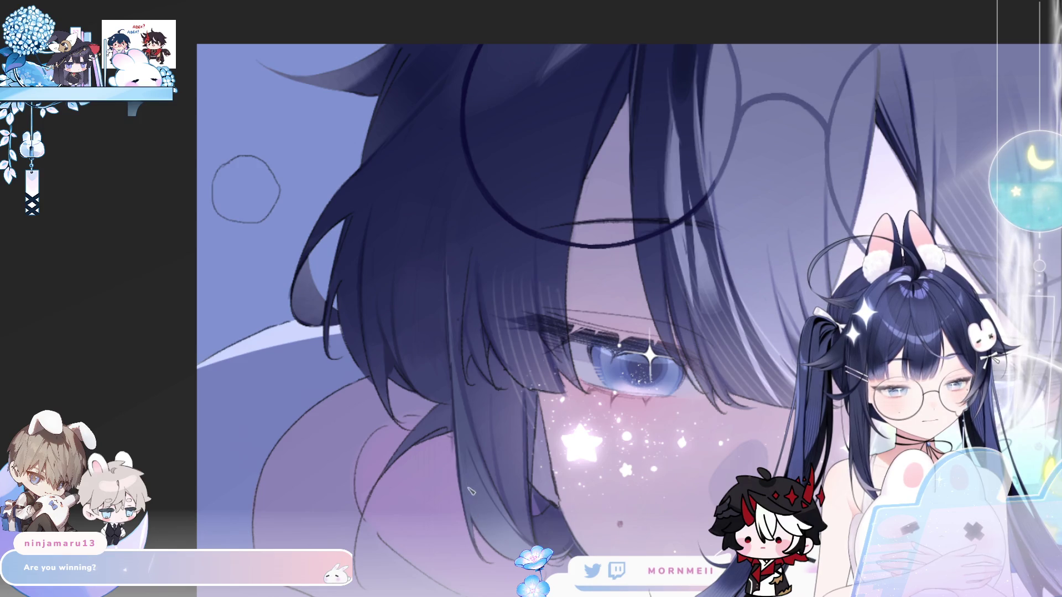
pyautogui.scroll(-4, 501, 393)
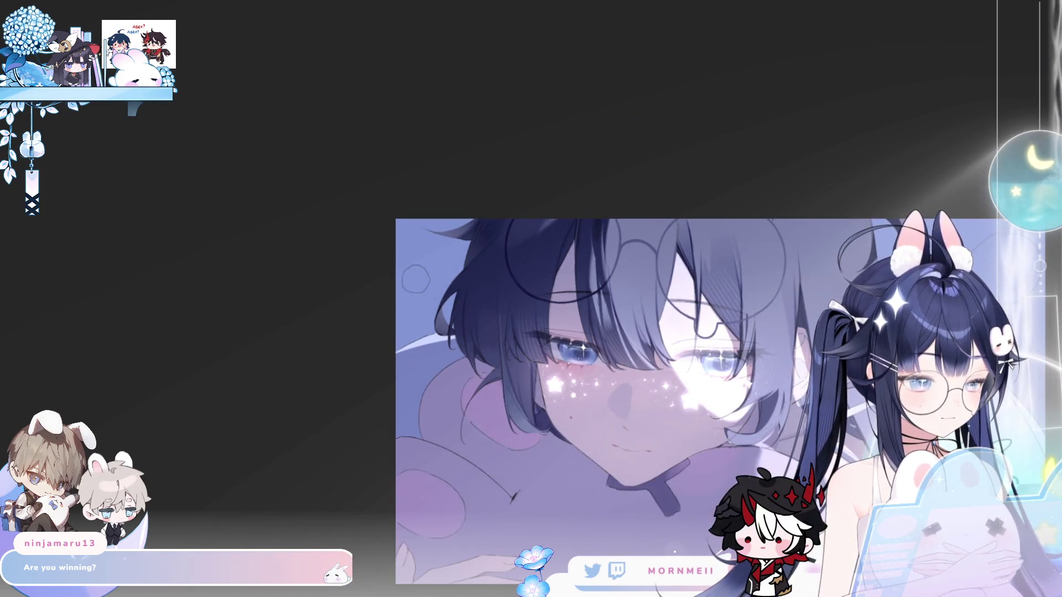
pyautogui.scroll(3, 495, 362)
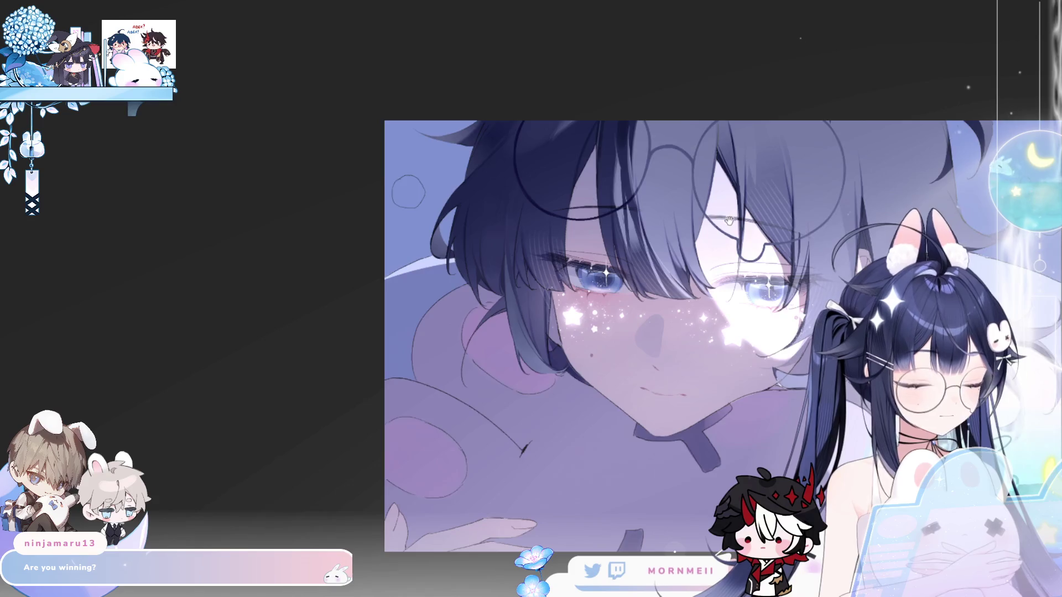
# Draw a thin dark strand line along the hair edge beside the cheek and mirror-check it.
pyautogui.press('h')
pyautogui.press('h')
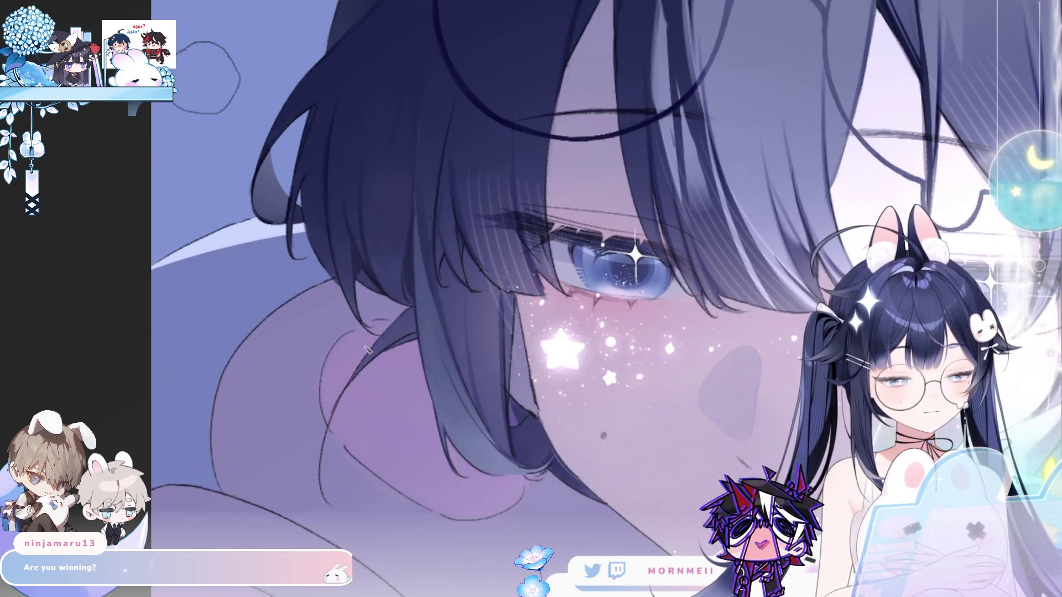
pyautogui.moveTo(392, 297); pyautogui.dragTo(375, 359)
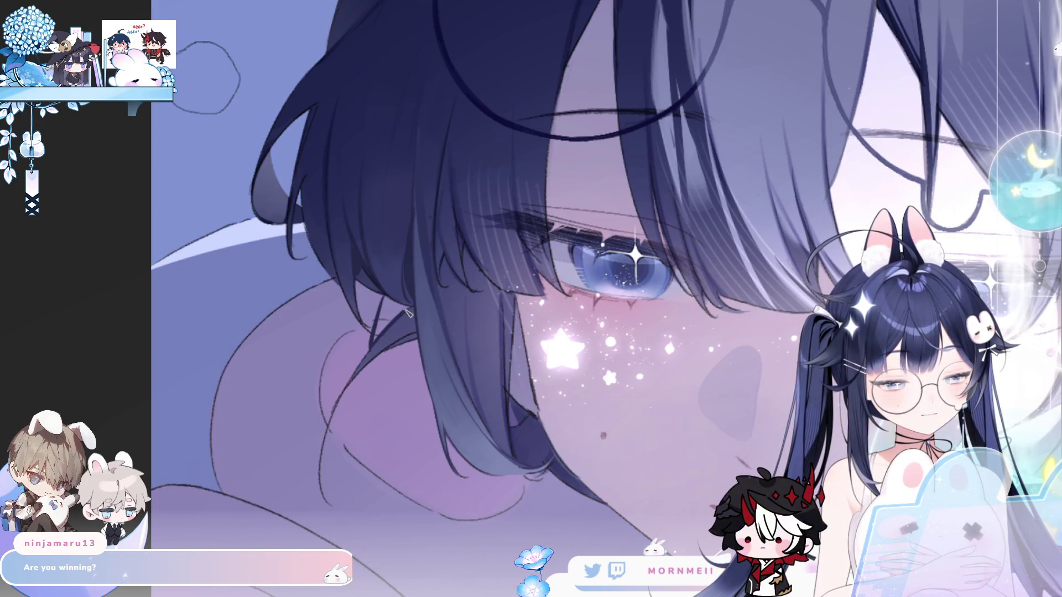
pyautogui.press('h')
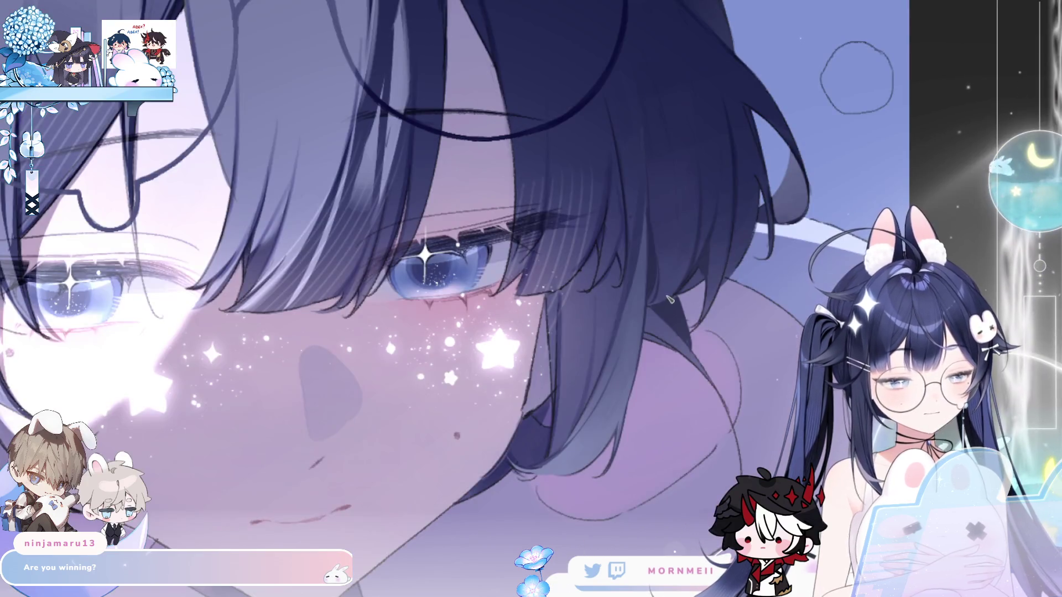
pyautogui.press('h')
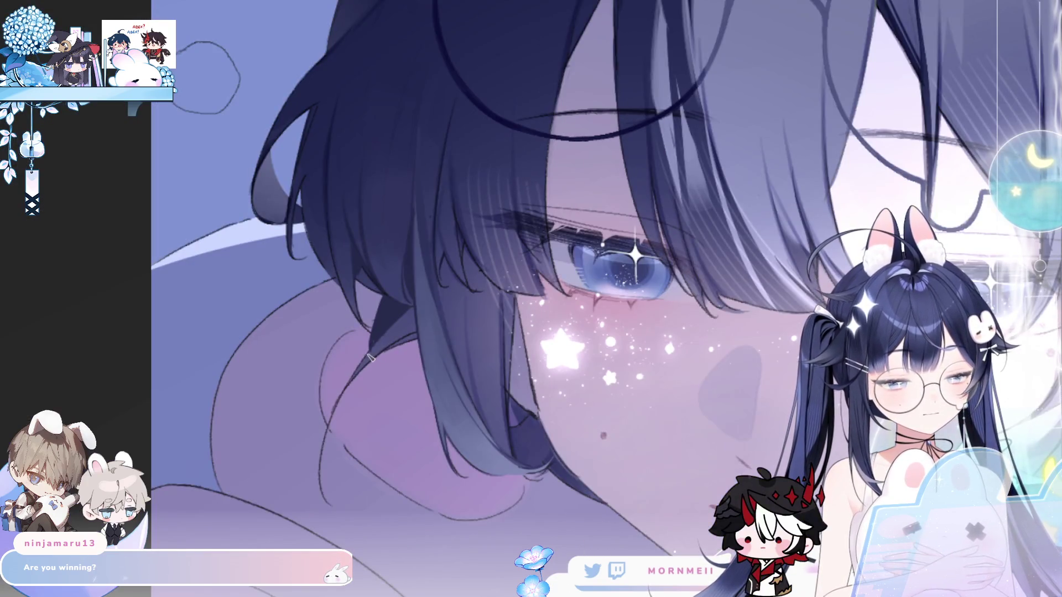
# Try a curved hair strand below the cheek, undoing both attempts.
pyautogui.moveTo(359, 360); pyautogui.dragTo(374, 477)
pyautogui.hotkey('ctrl', 'z')
pyautogui.moveTo(365, 376); pyautogui.dragTo(404, 515)
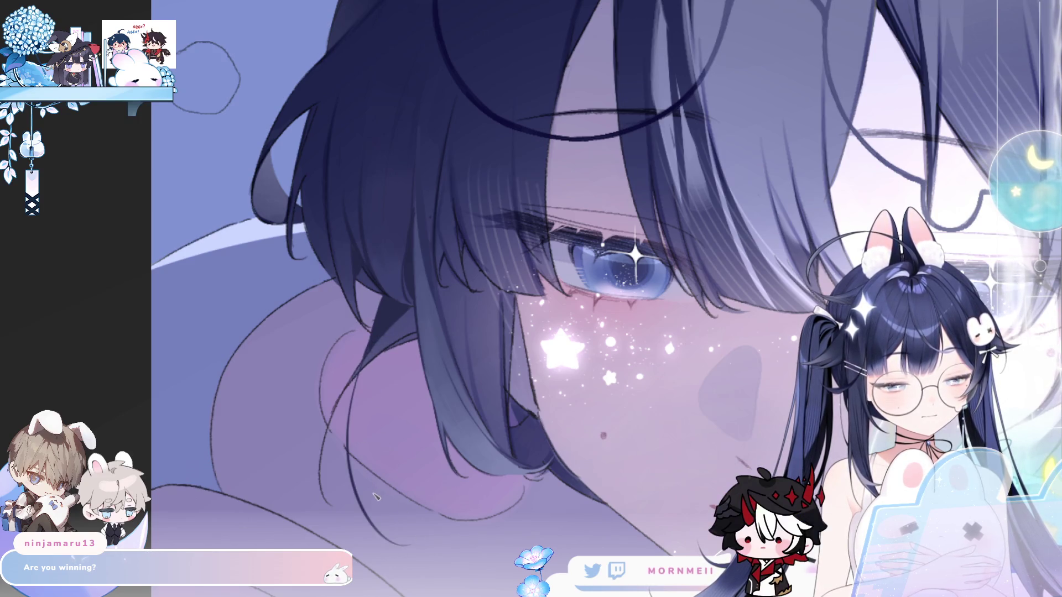
pyautogui.hotkey('ctrl', 'z')
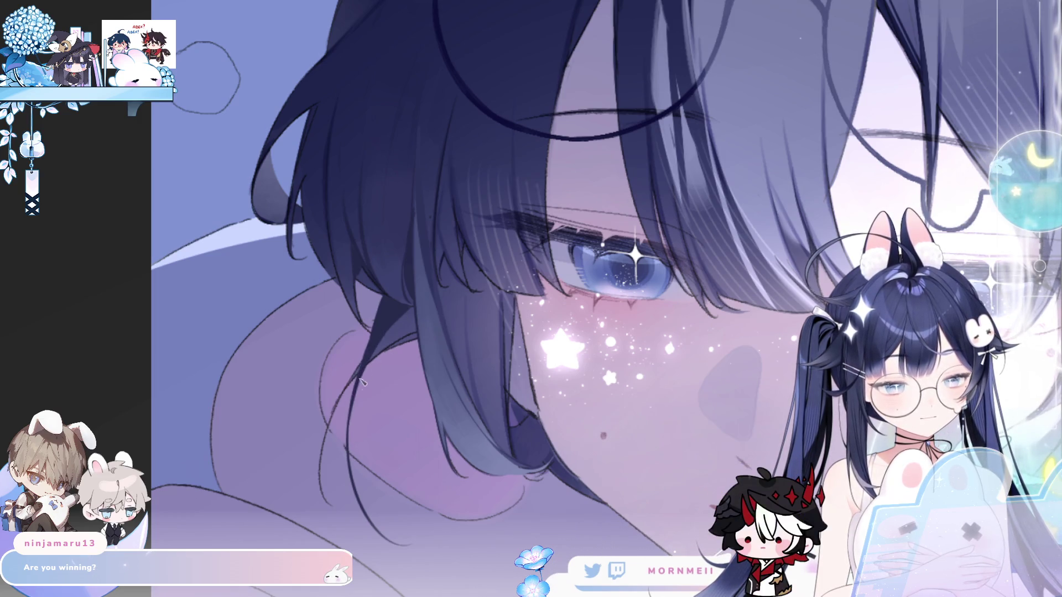
# Review the new hair lines at full view and close up, mirroring the canvas.
pyautogui.hotkey('ctrl', '0')
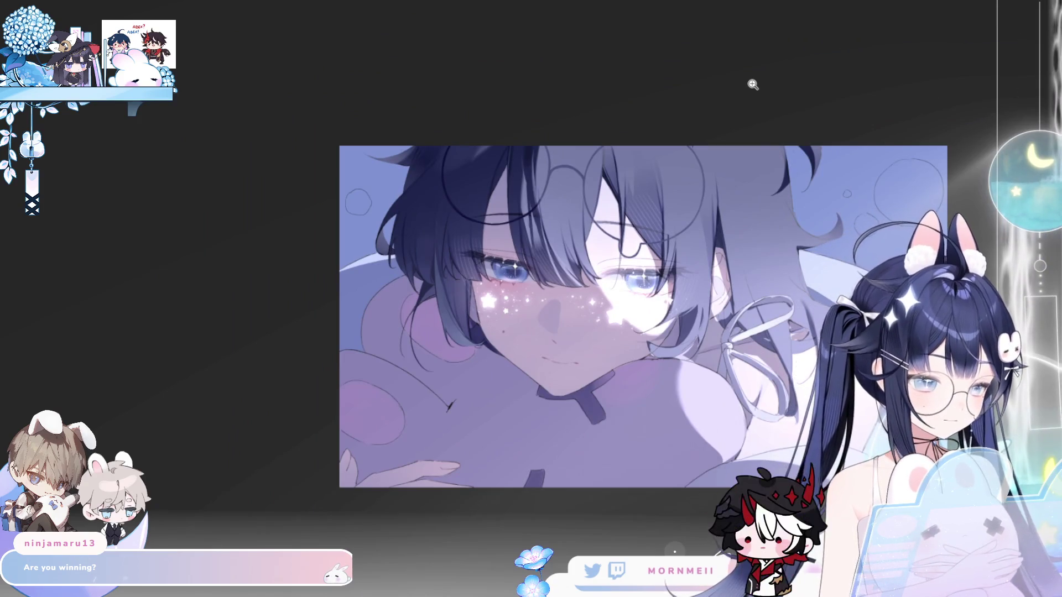
pyautogui.click(433, 281)
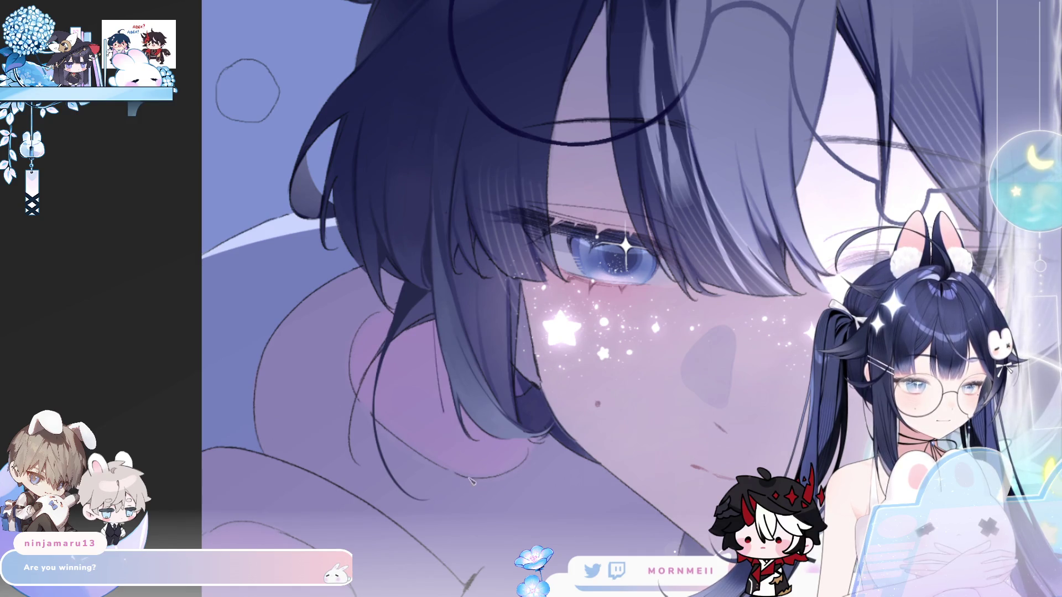
pyautogui.press('h')
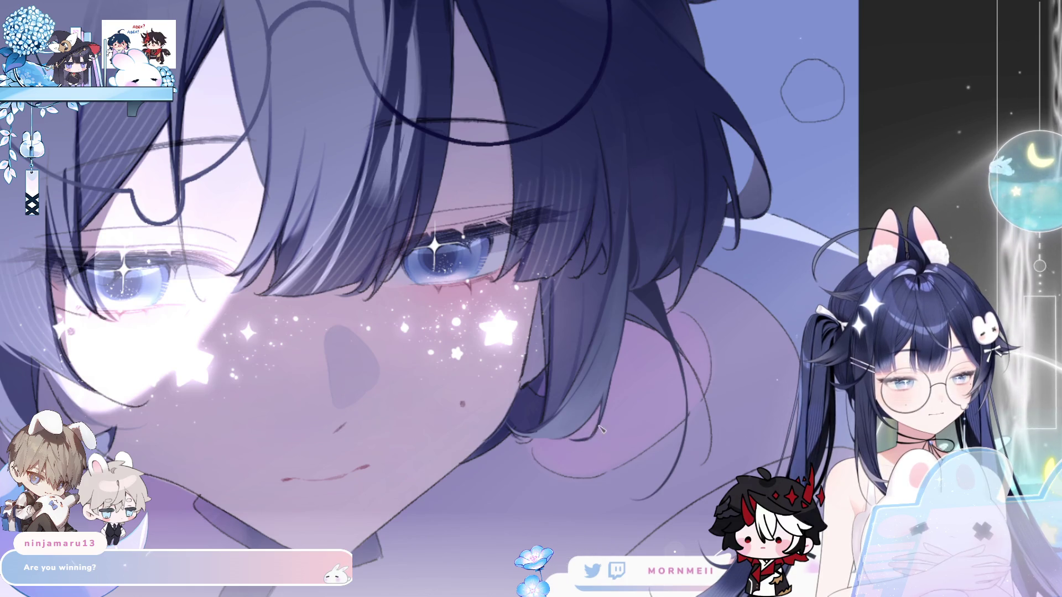
pyautogui.hotkey('ctrl', '0')
pyautogui.press('h')
pyautogui.press('h')
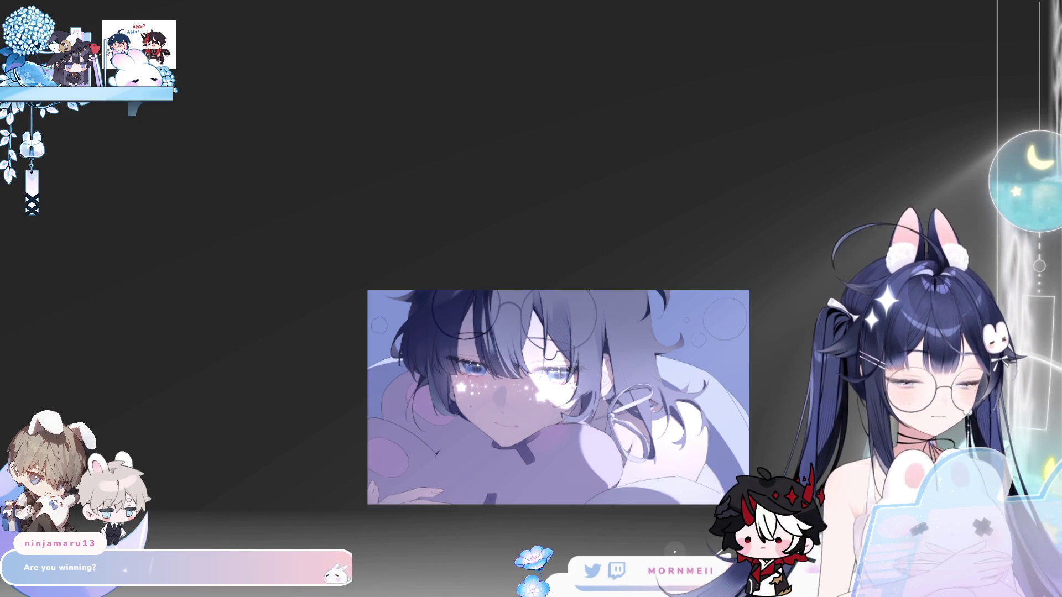
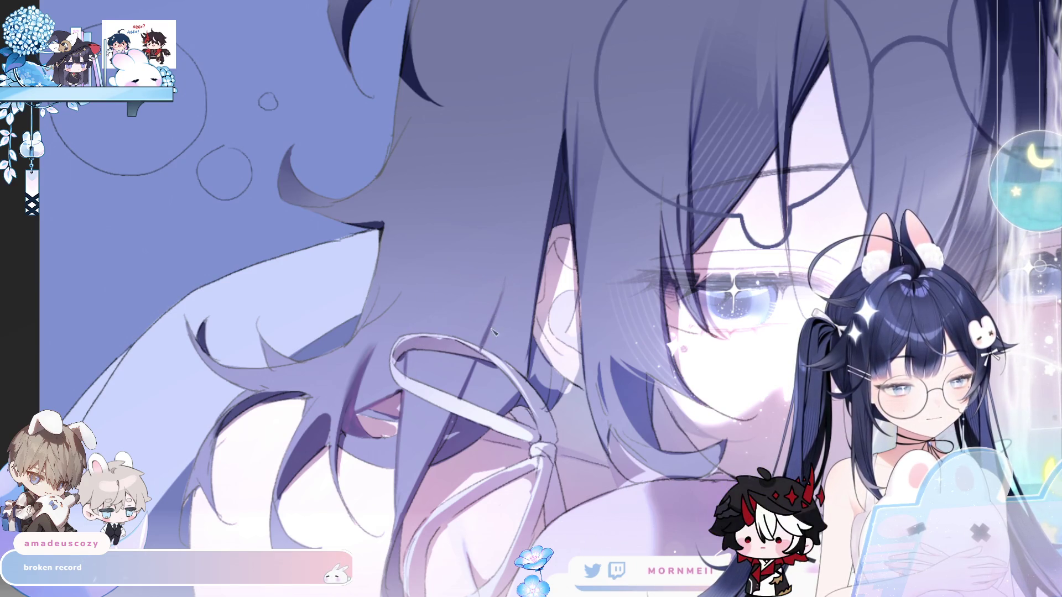
# Mirror the canvas to check proportions, then frame the ribbon and the hair on the left.
pyautogui.press('h')
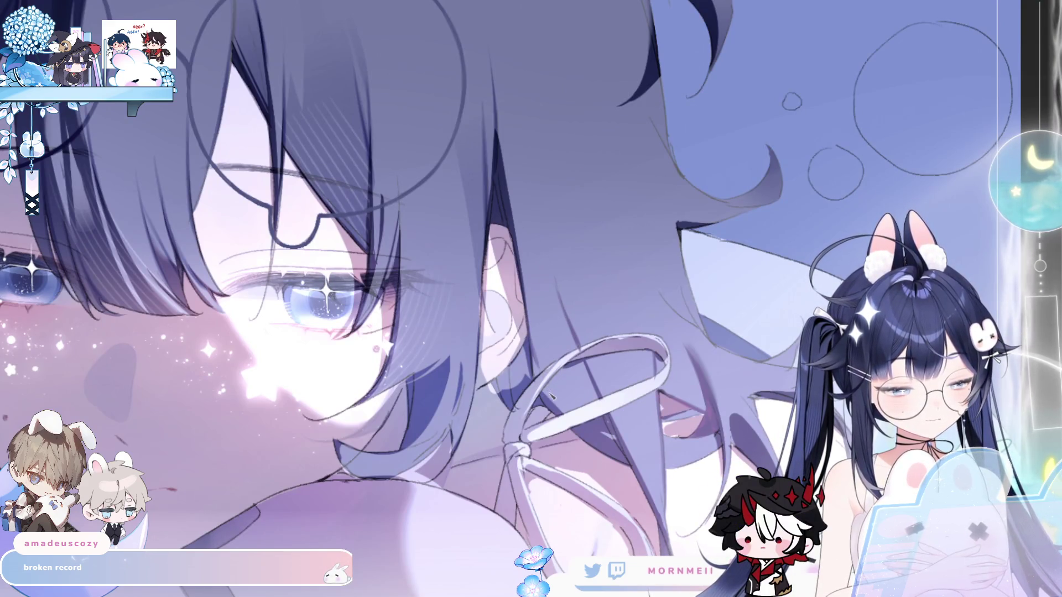
pyautogui.press('h')
pyautogui.press('h')
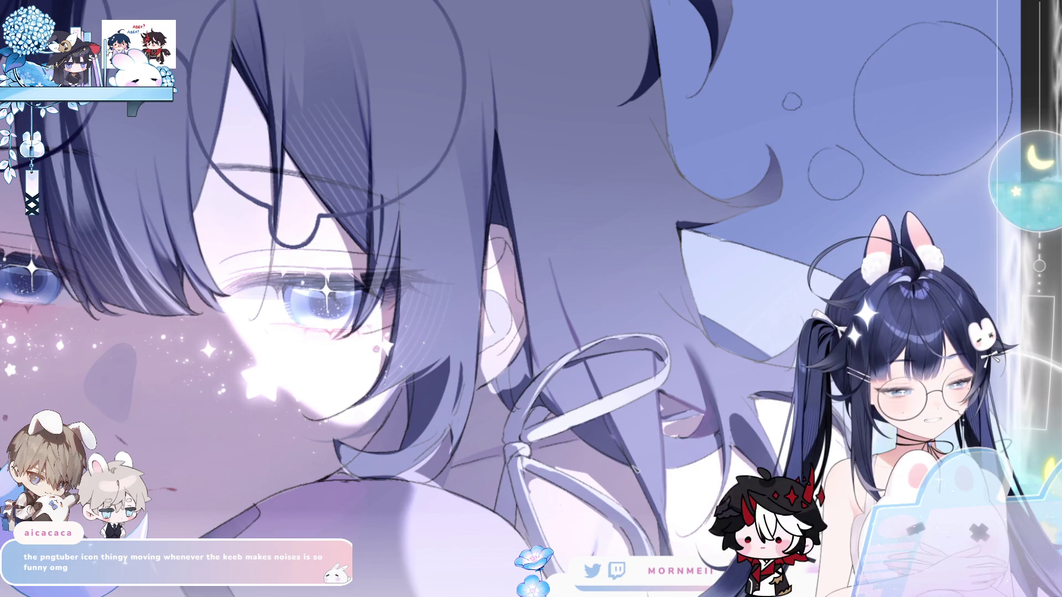
pyautogui.press('h')
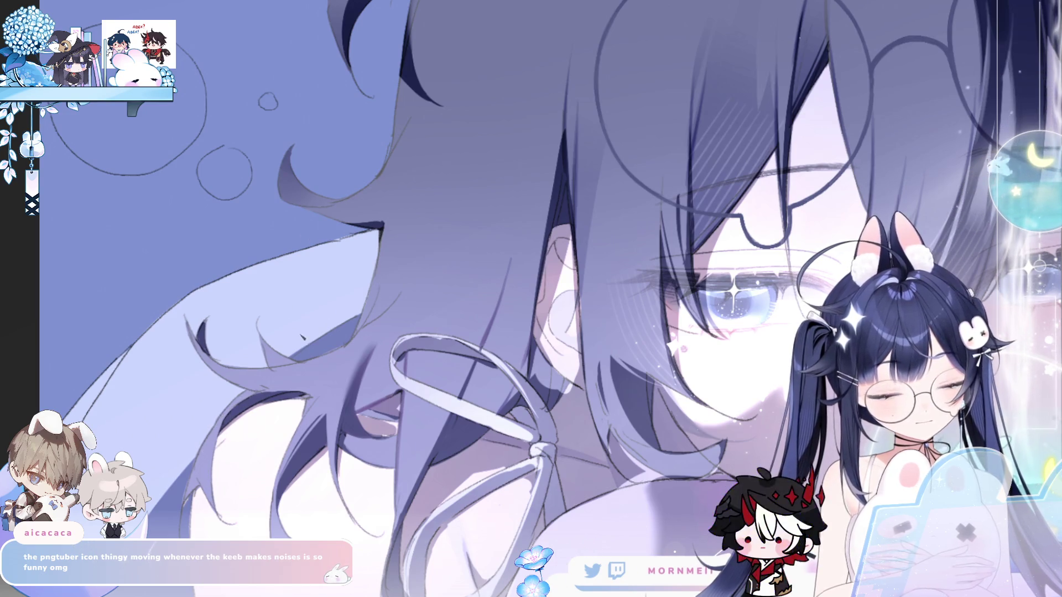
pyautogui.moveTo(303, 336); pyautogui.dragTo(394, 283)
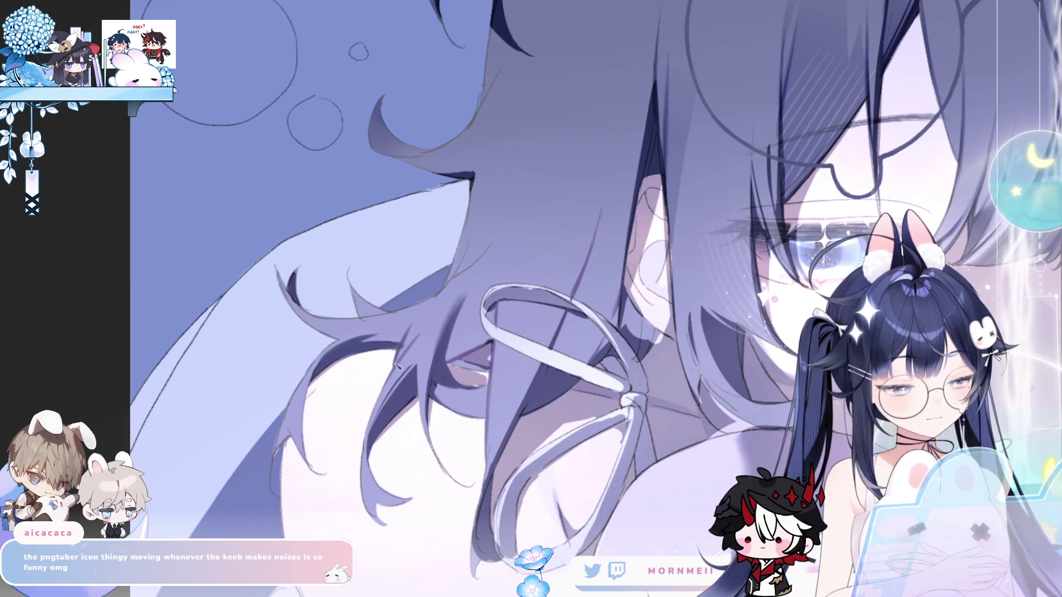
pyautogui.hotkey('ctrl', '0')
pyautogui.press('h')
pyautogui.press('h')
pyautogui.moveTo(424, 325); pyautogui.dragTo(476, 343)
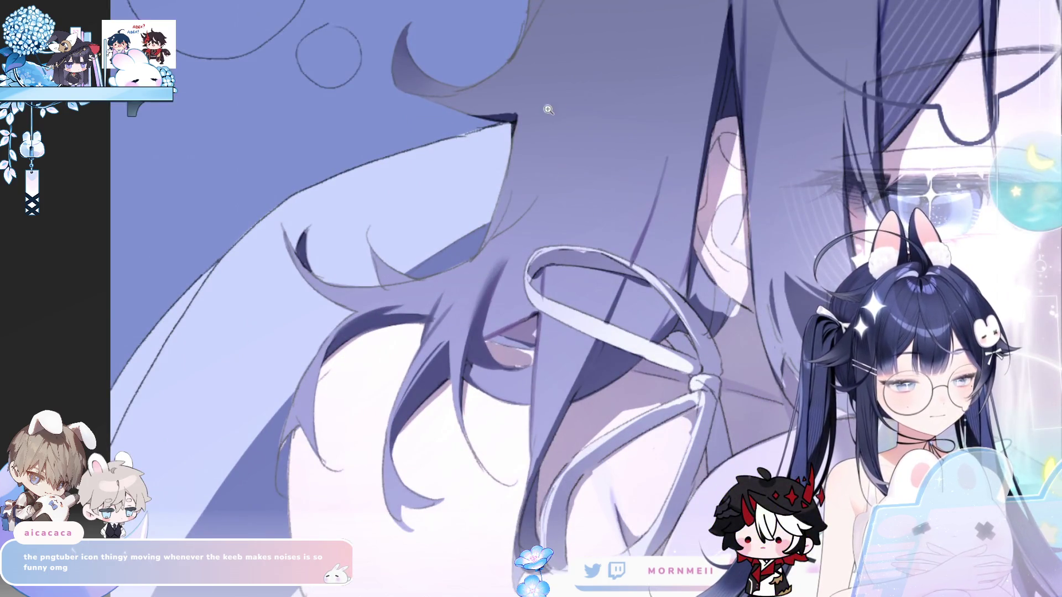
pyautogui.press('h')
pyautogui.press('h')
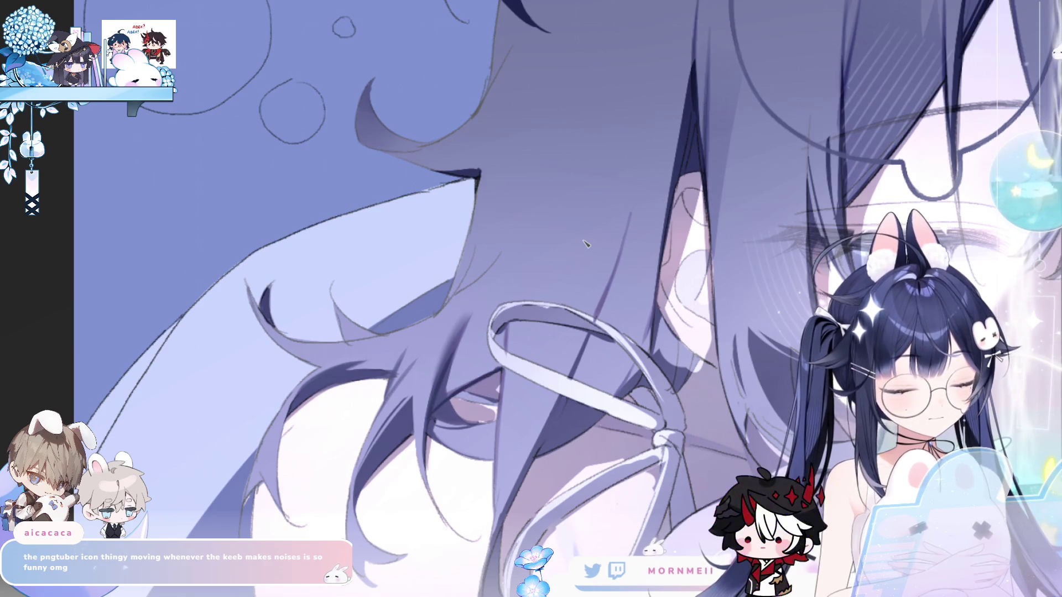
pyautogui.press('h')
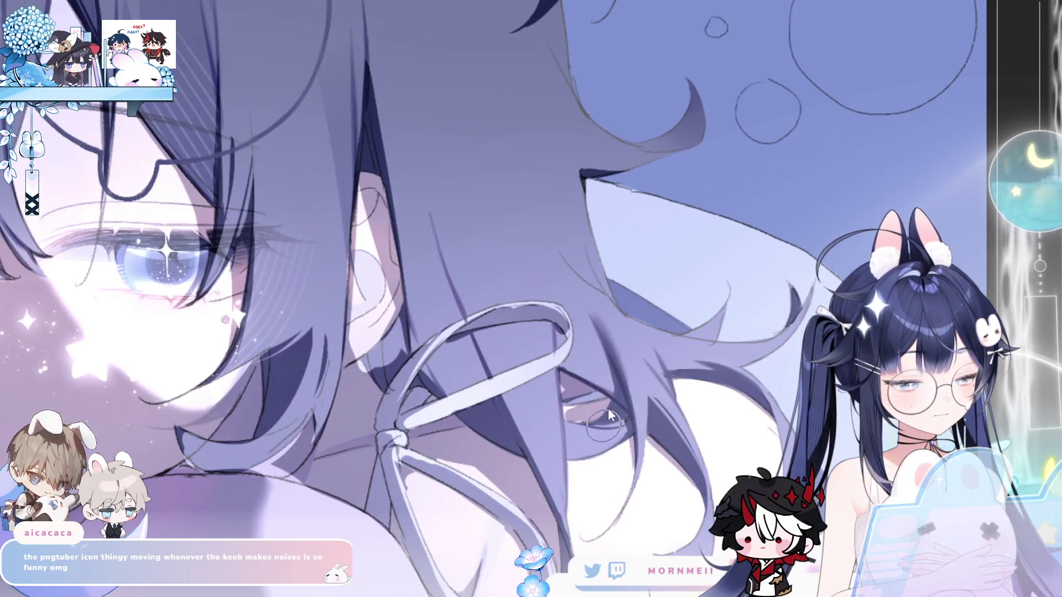
pyautogui.press('h')
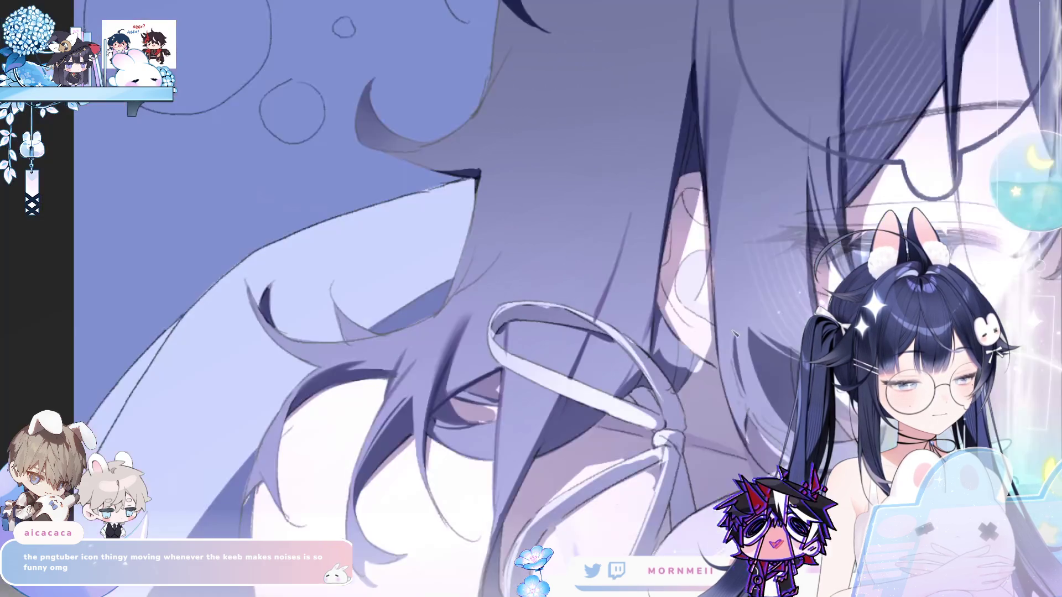
# Compare the flipped and normal views of the whole artwork to check the drawing.
pyautogui.scroll(-5, 499, 381)
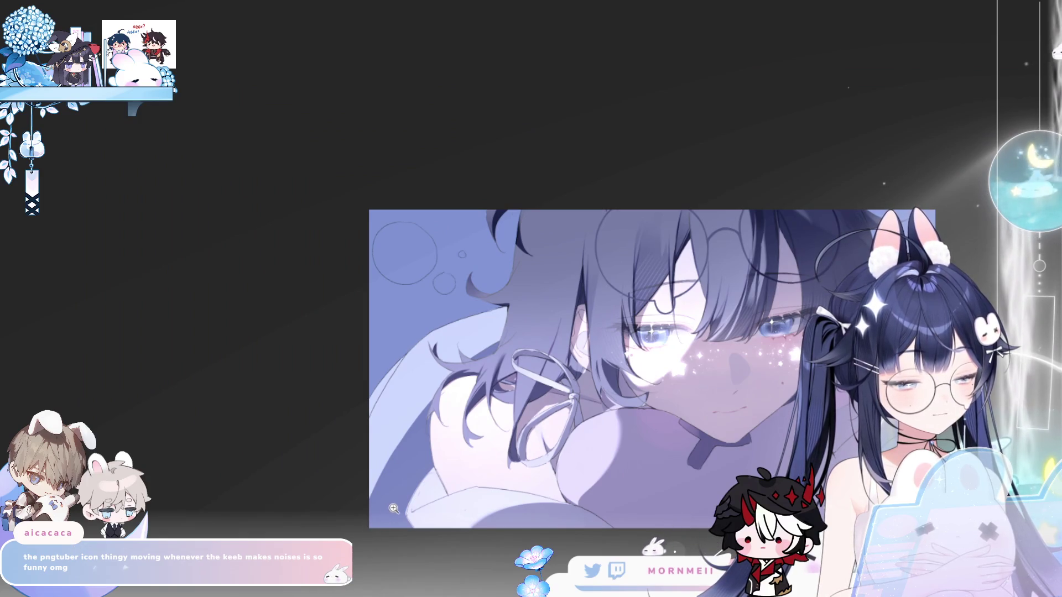
pyautogui.scroll(3, 509, 384)
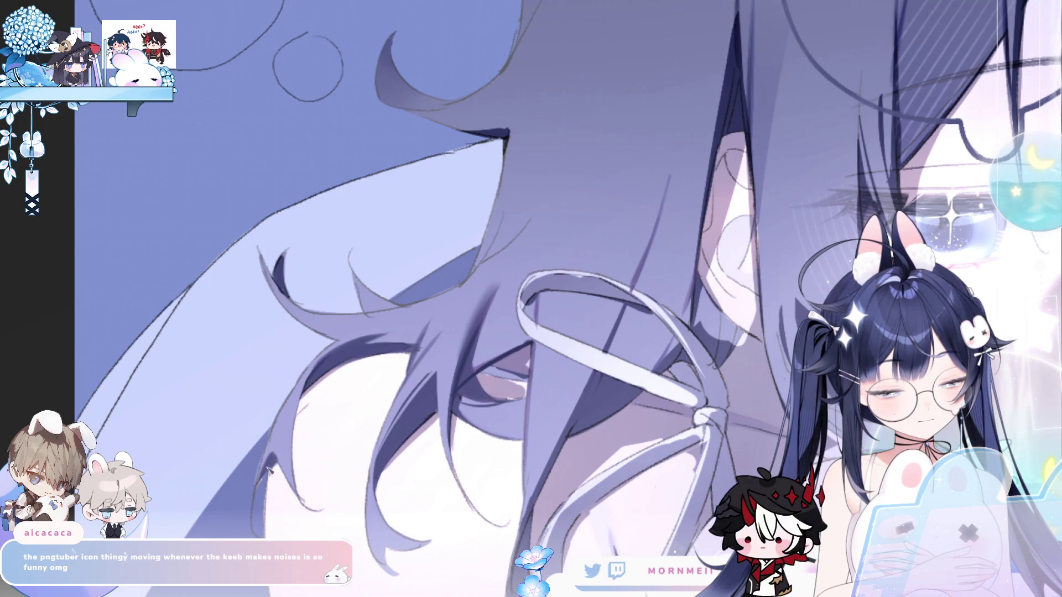
pyautogui.scroll(-2, 396, 370)
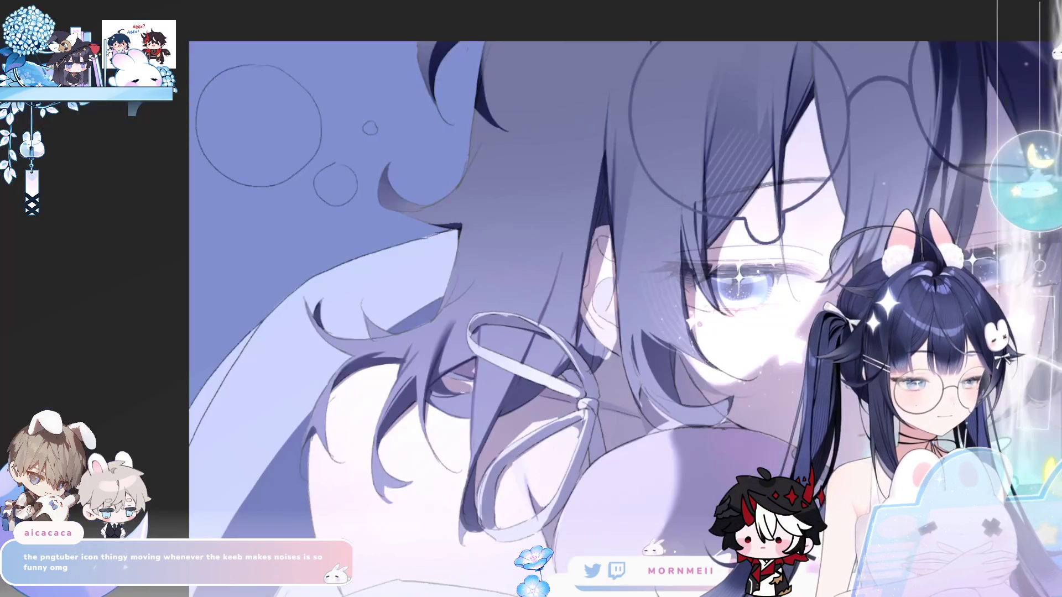
pyautogui.scroll(1, 552, 307)
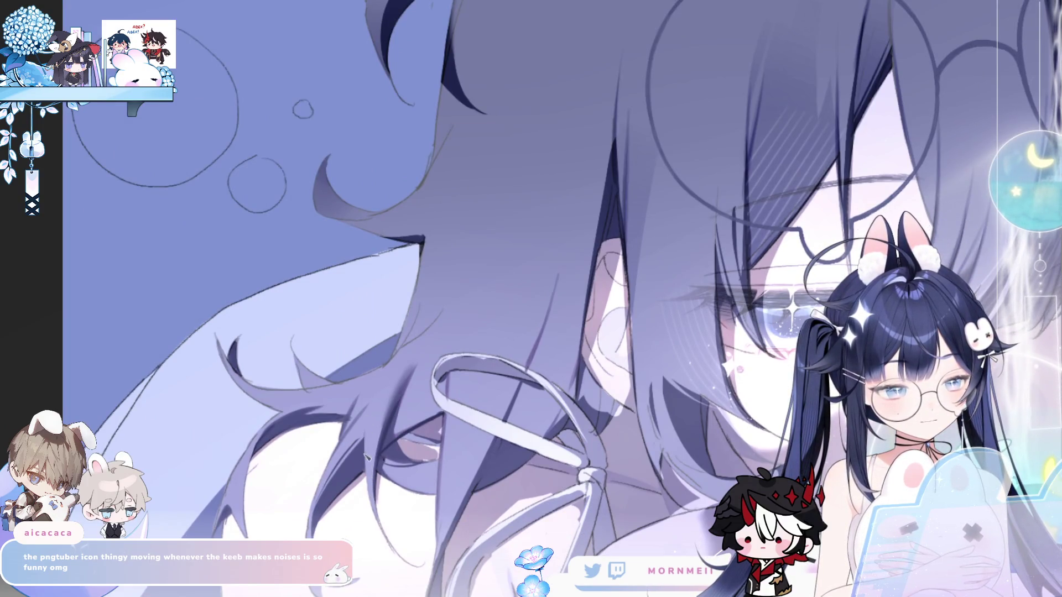
pyautogui.press('h')
pyautogui.scroll(1, 575, 343)
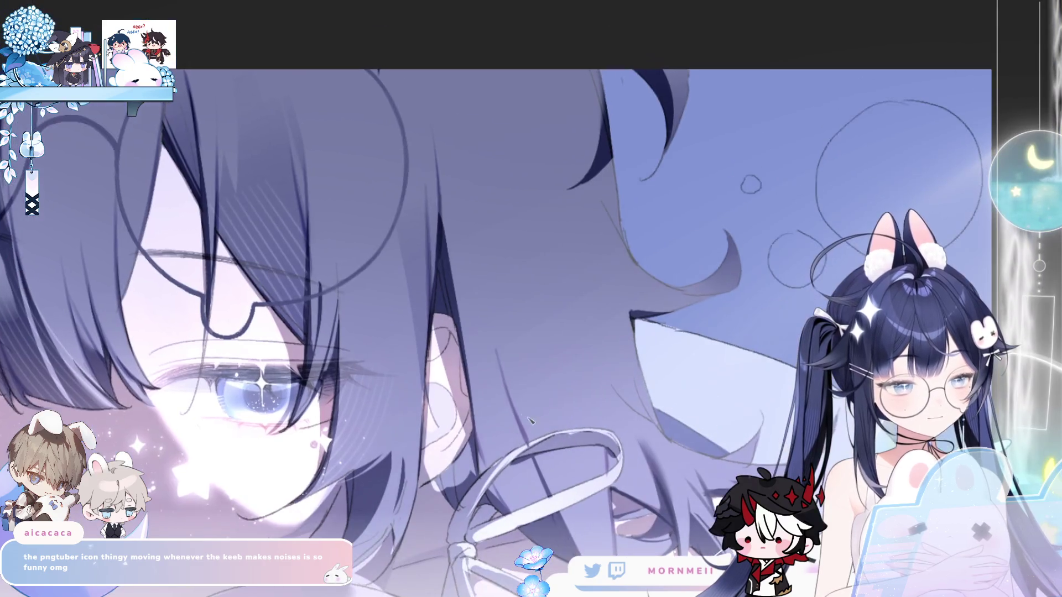
pyautogui.scroll(-2, 508, 311)
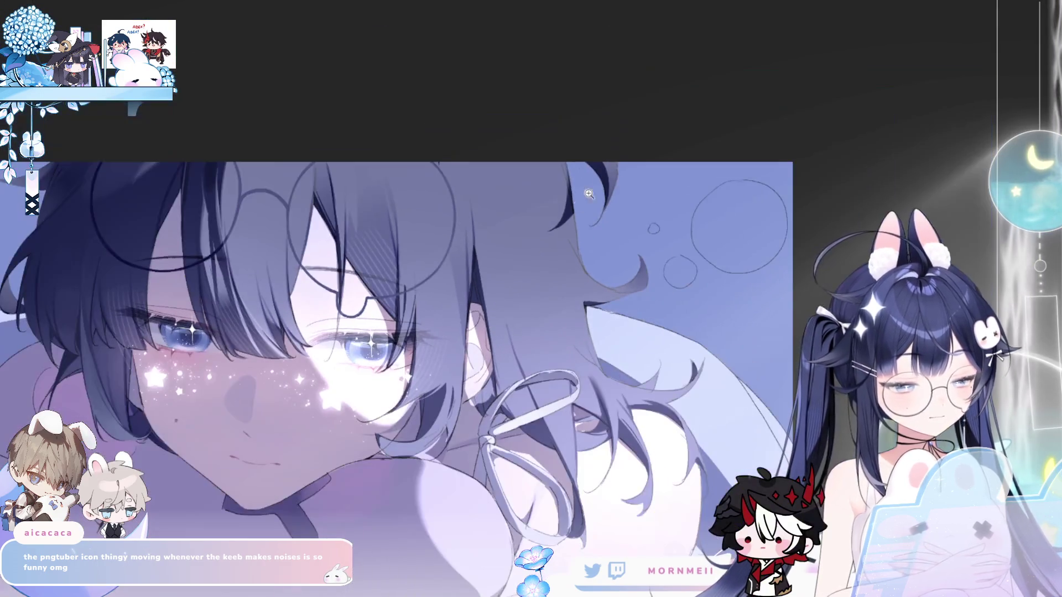
pyautogui.press('h')
pyautogui.scroll(3, 474, 282)
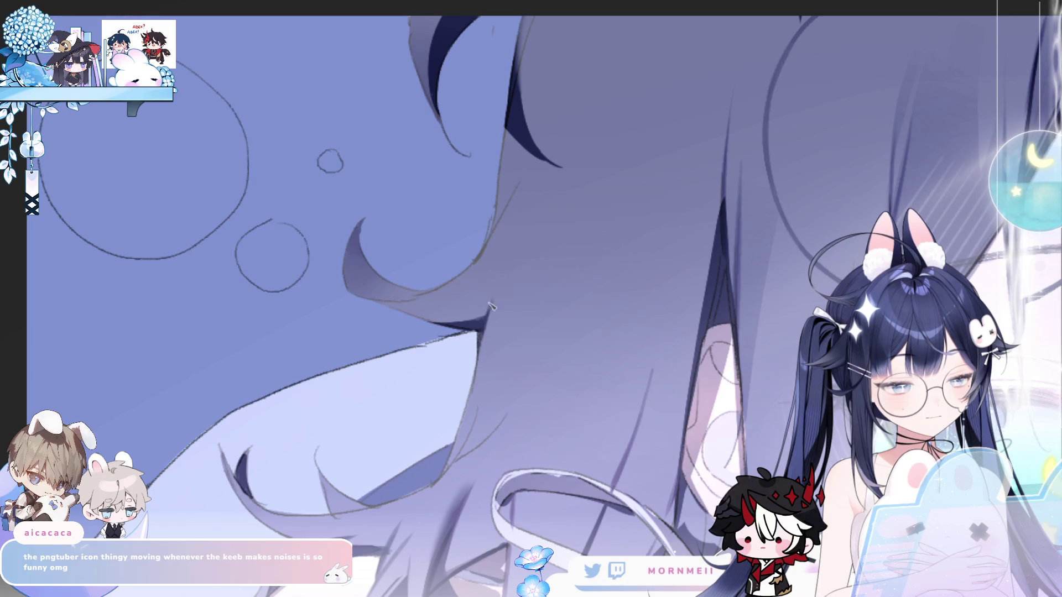
pyautogui.scroll(-3, 494, 304)
pyautogui.press('h')
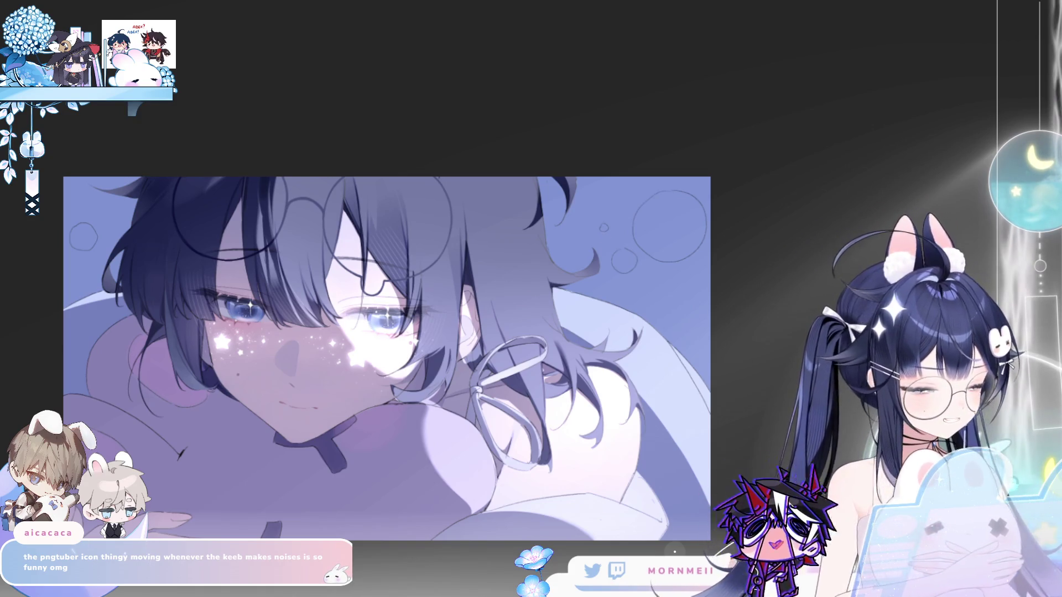
pyautogui.press('h')
# Zoom into the face and ribbon and trial-select a thin hair strand above the ribbon.
pyautogui.press('h')
pyautogui.click(487, 260)
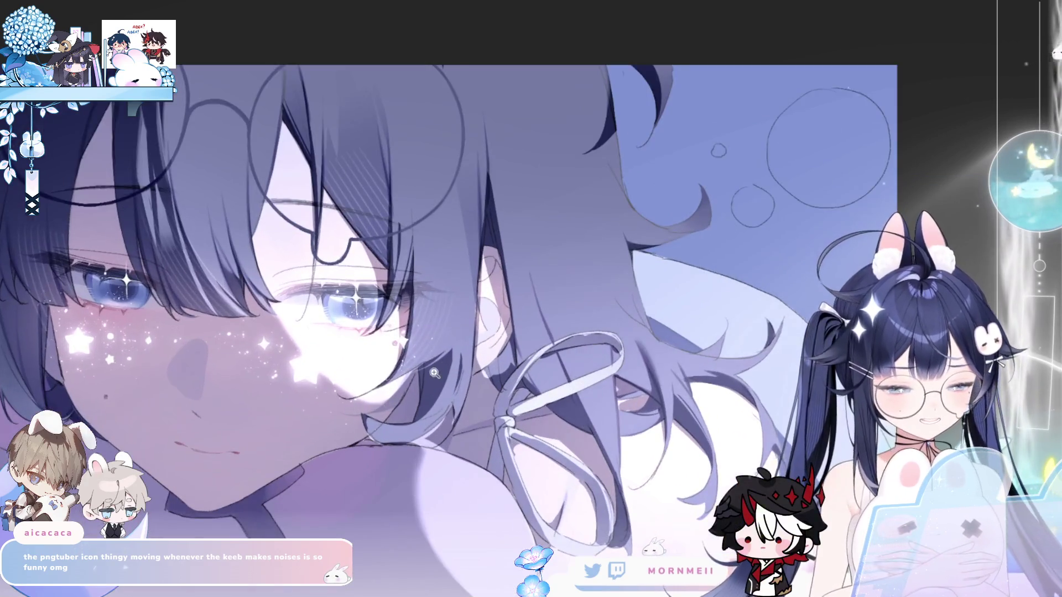
pyautogui.press('h')
pyautogui.click(446, 190)
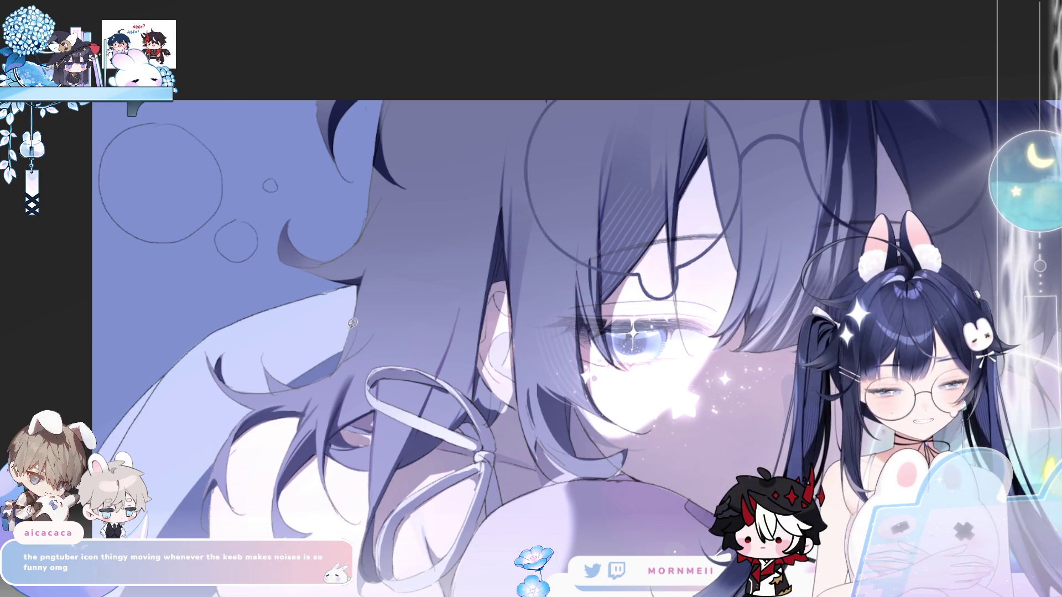
pyautogui.moveTo(393, 298)
pyautogui.mouseDown()
pyautogui.moveTo(354, 332)
pyautogui.moveTo(339, 368)
pyautogui.mouseUp()
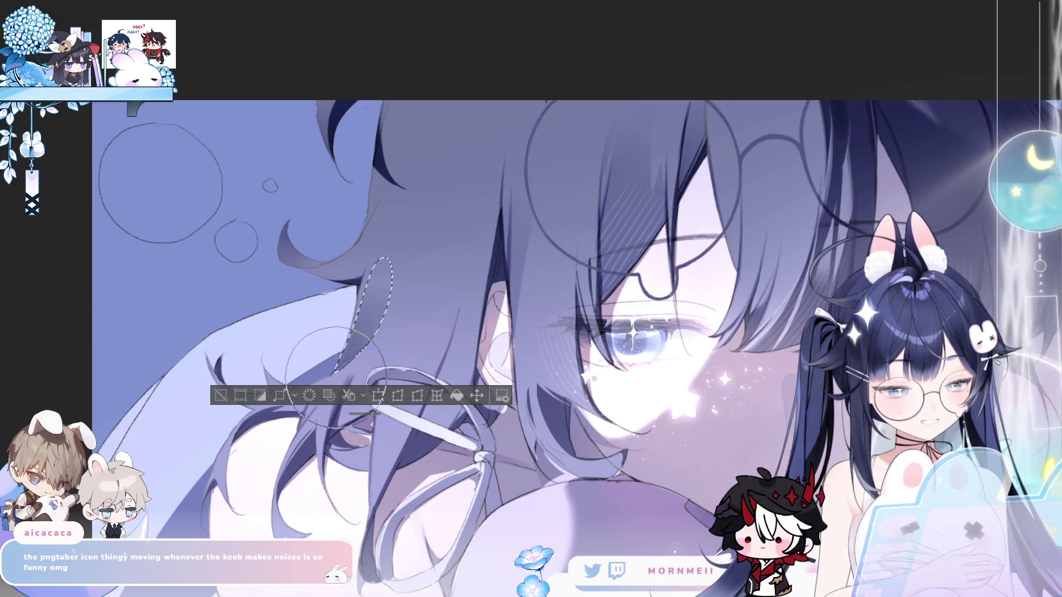
pyautogui.hotkey('ctrl', 'd')
# Fit the whole artwork, zoom back to the face and ribbon, and mirror-check the drawing.
pyautogui.press('h')
pyautogui.press('h')
pyautogui.hotkey('ctrl', '0')
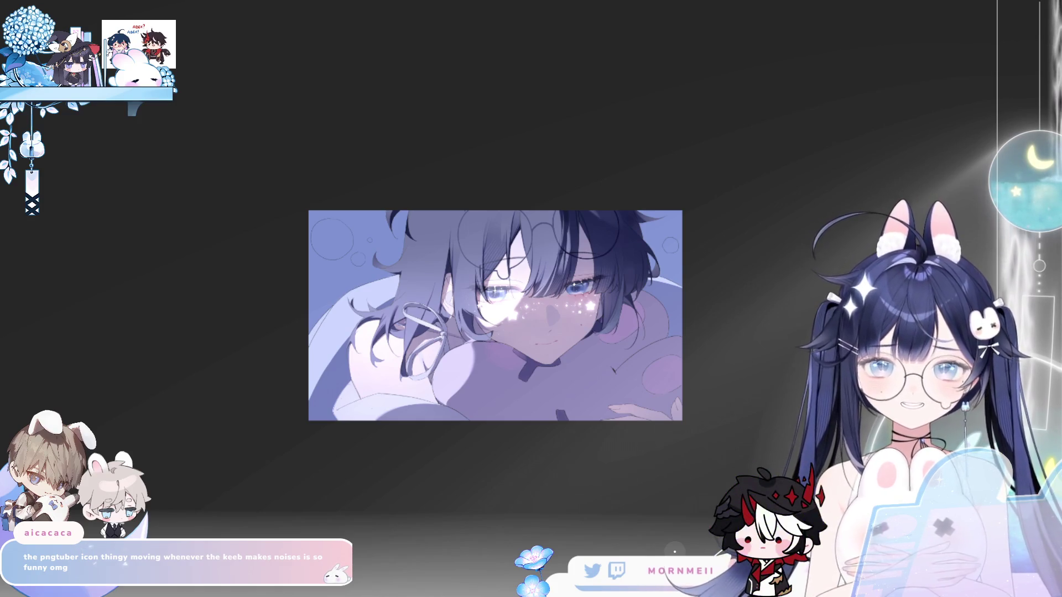
pyautogui.click(470, 264)
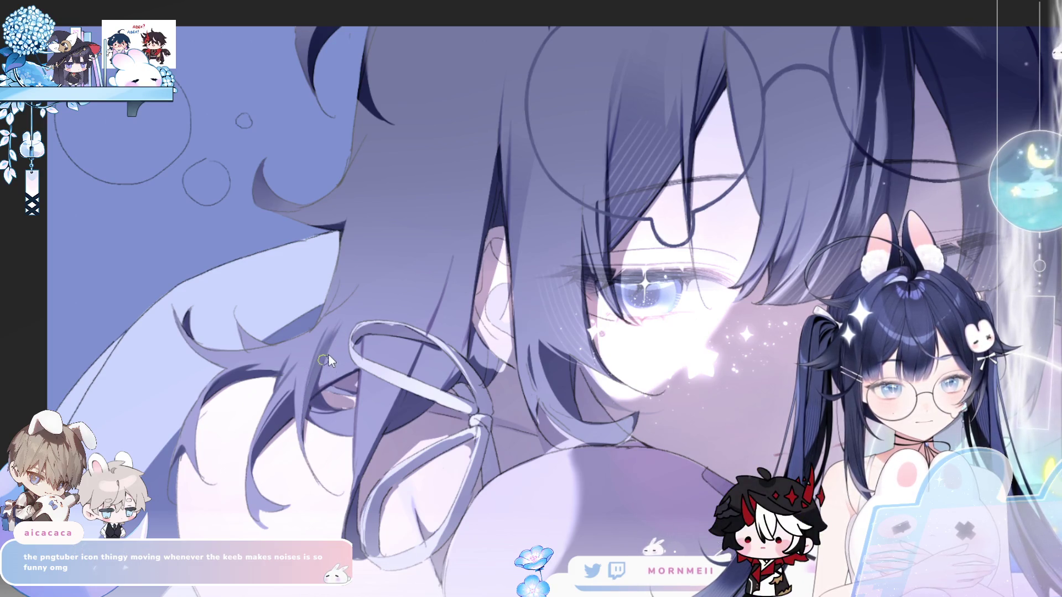
pyautogui.press('h')
pyautogui.press('h')
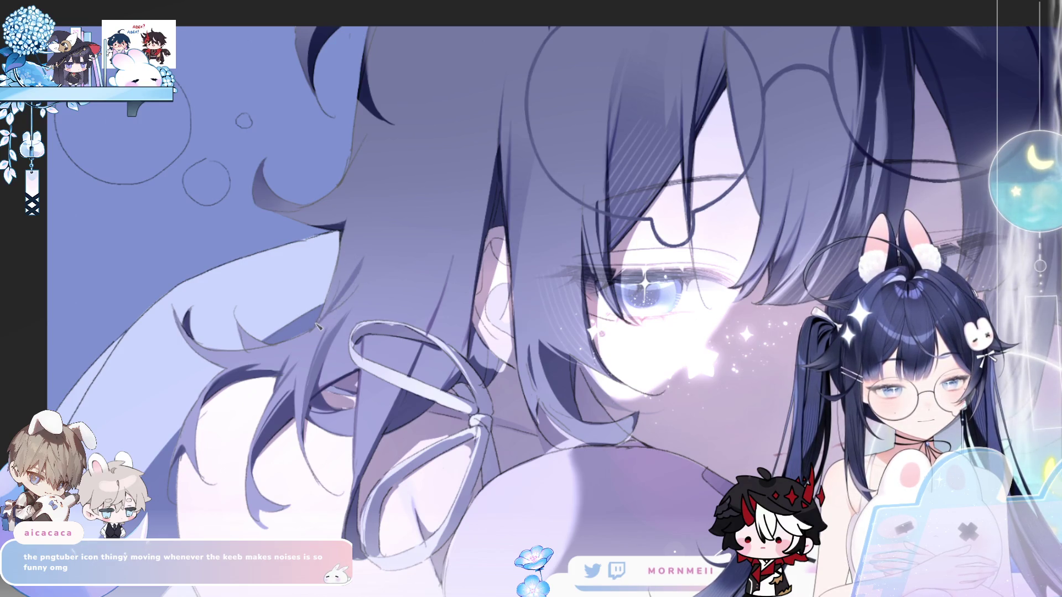
pyautogui.press('h')
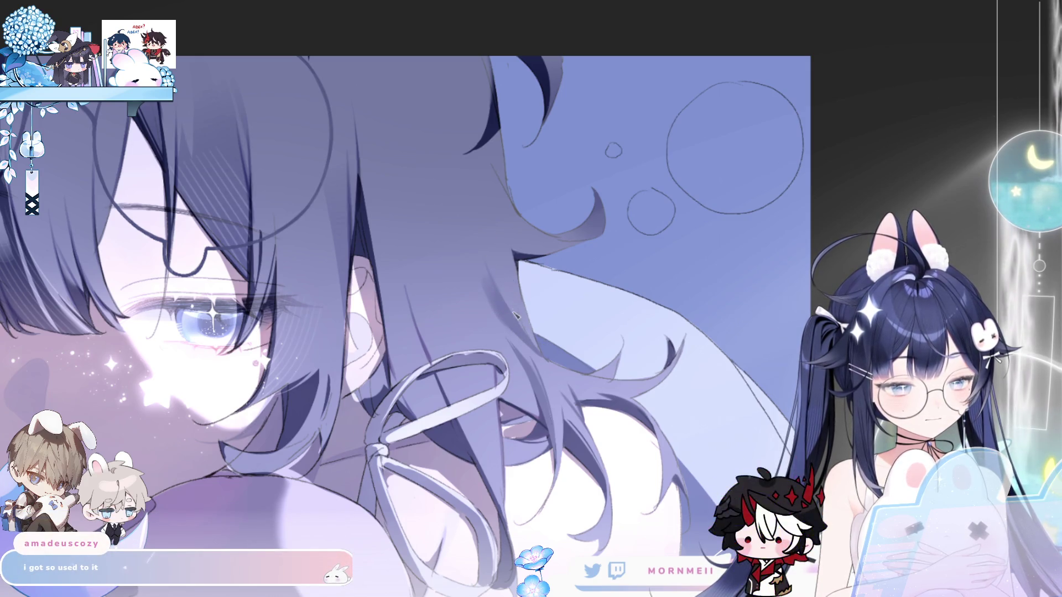
pyautogui.press('h')
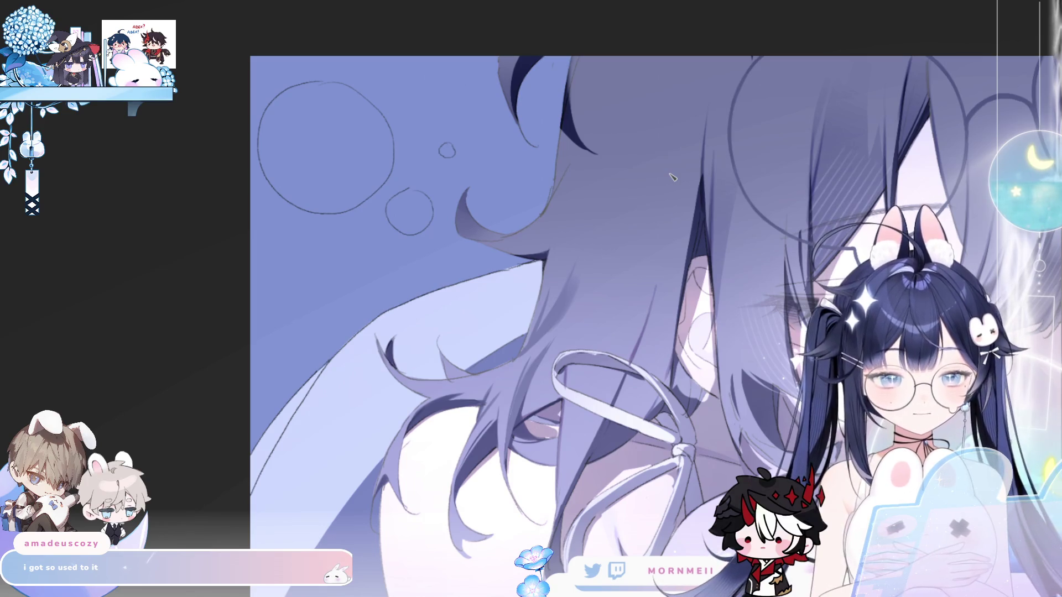
pyautogui.scroll(2, 433, 389)
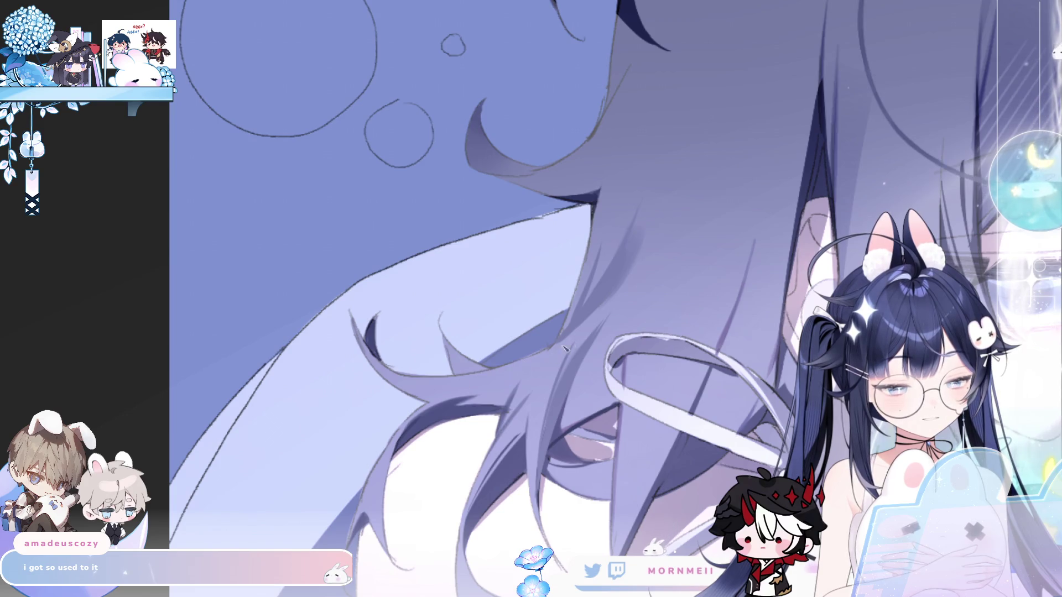
pyautogui.hscroll(-3, 481, 354)
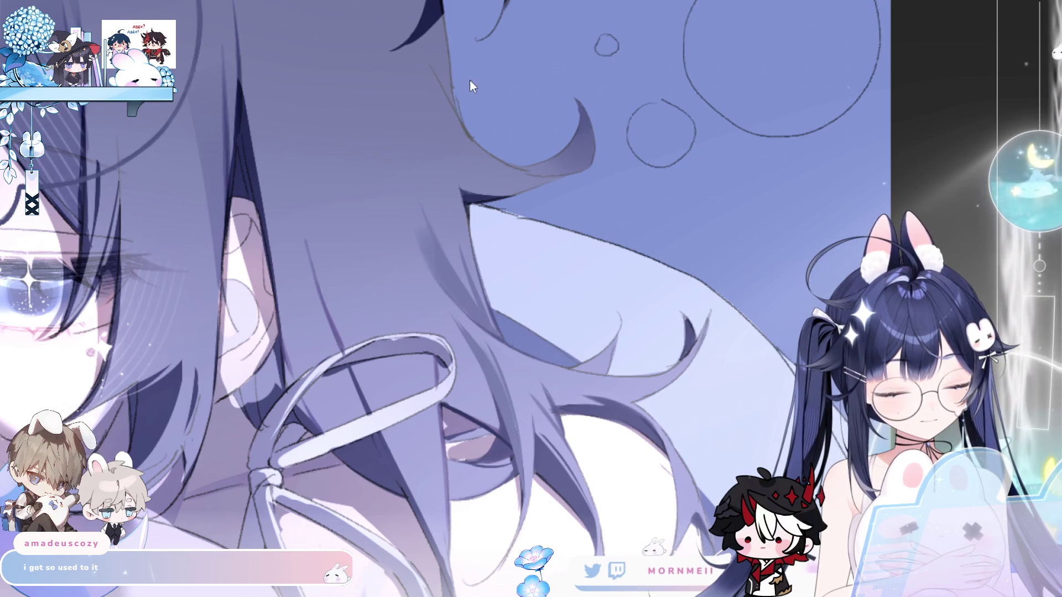
pyautogui.press('h')
pyautogui.press('h')
# Bring the boy's face and more of the hair into view, mirror-checking it repeatedly.
pyautogui.moveTo(424, 133); pyautogui.dragTo(423, 271)
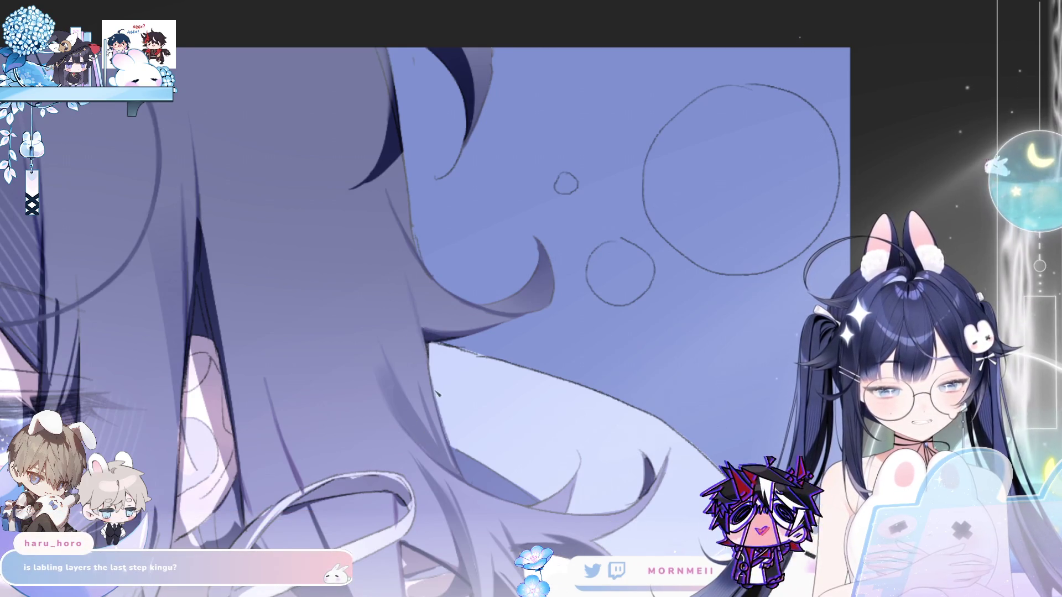
pyautogui.press('h')
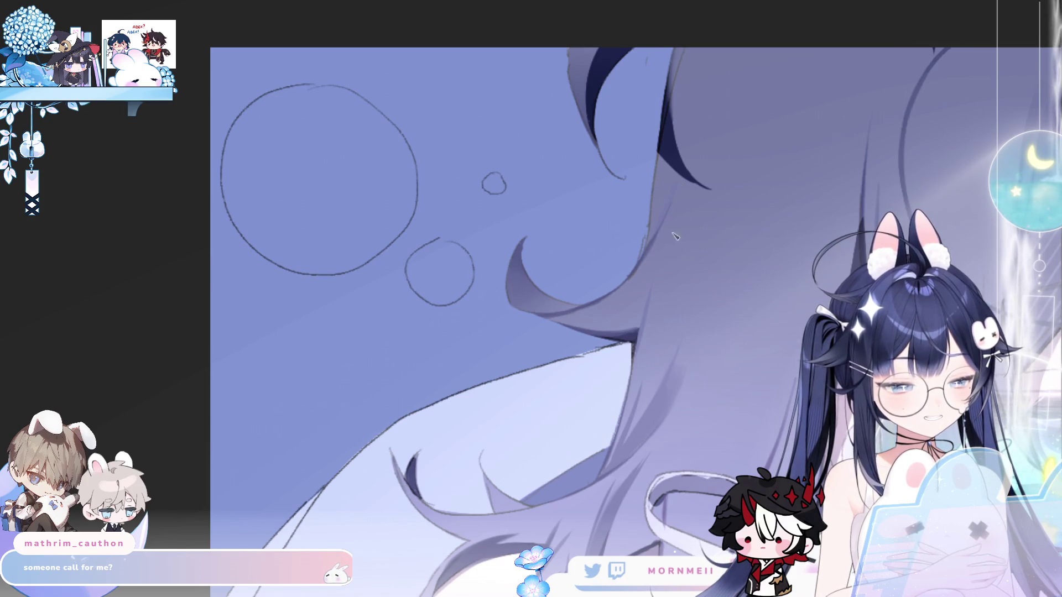
pyautogui.press('h')
pyautogui.moveTo(247, 398); pyautogui.dragTo(436, 343)
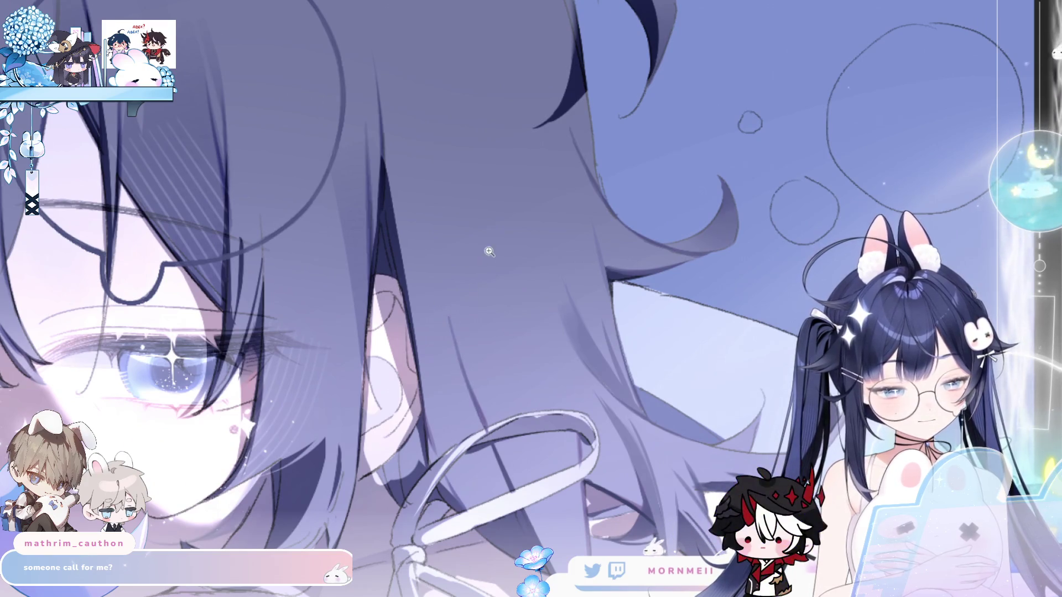
pyautogui.scroll(-3, 486, 244)
pyautogui.press('h')
pyautogui.scroll(3, 481, 238)
pyautogui.press('h')
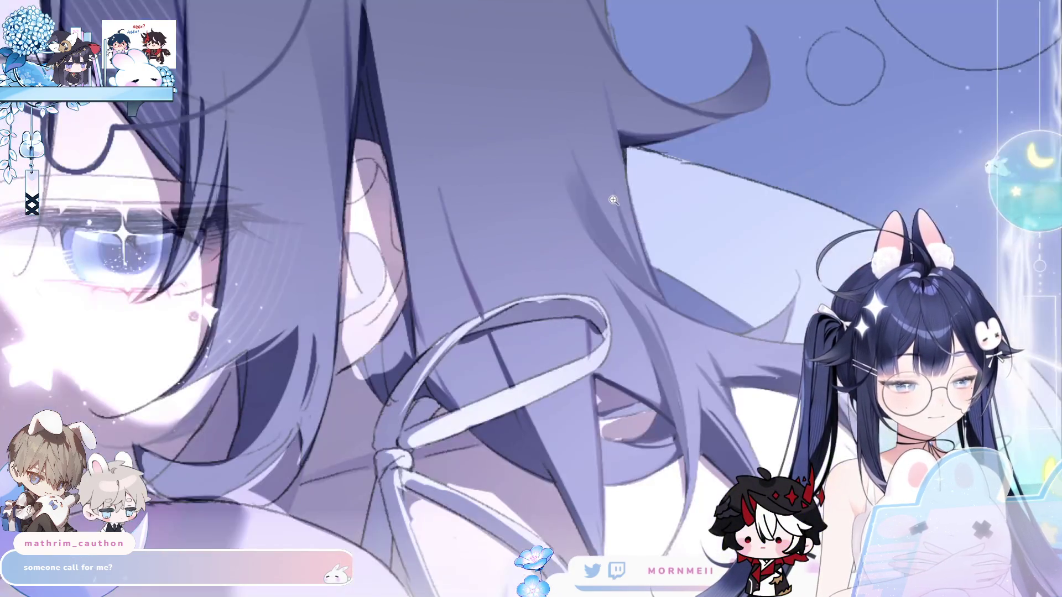
pyautogui.scroll(-2, 493, 268)
pyautogui.press('h')
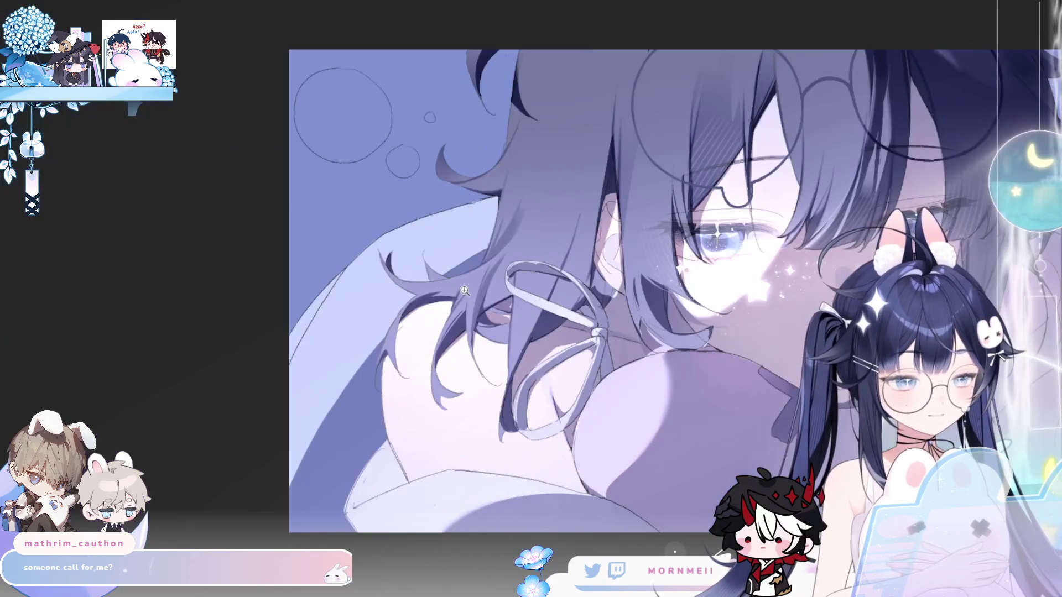
pyautogui.press('h')
pyautogui.press('h')
pyautogui.scroll(3, 506, 262)
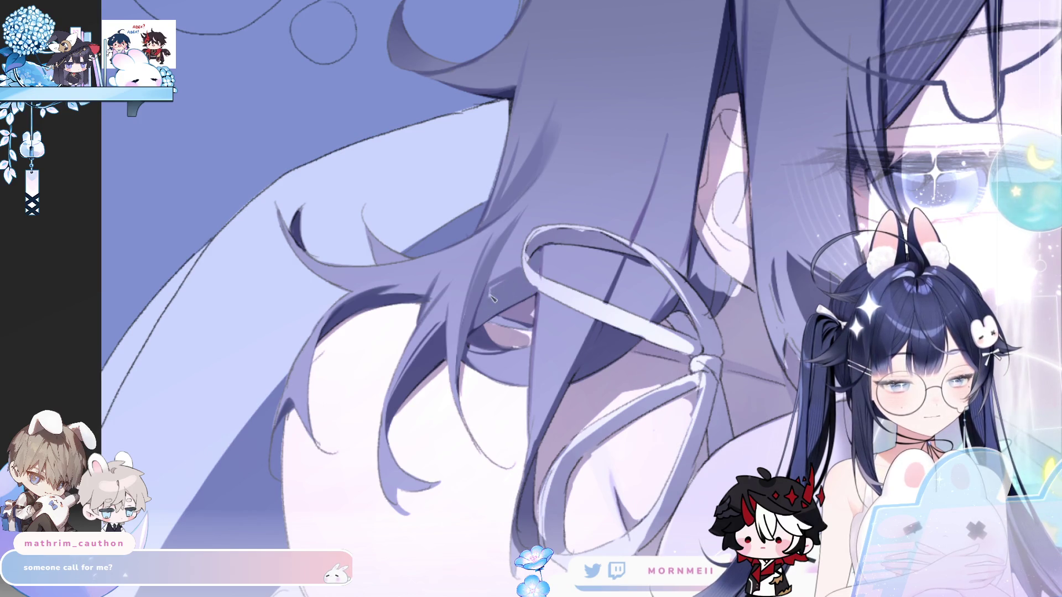
pyautogui.press('h')
pyautogui.press('h')
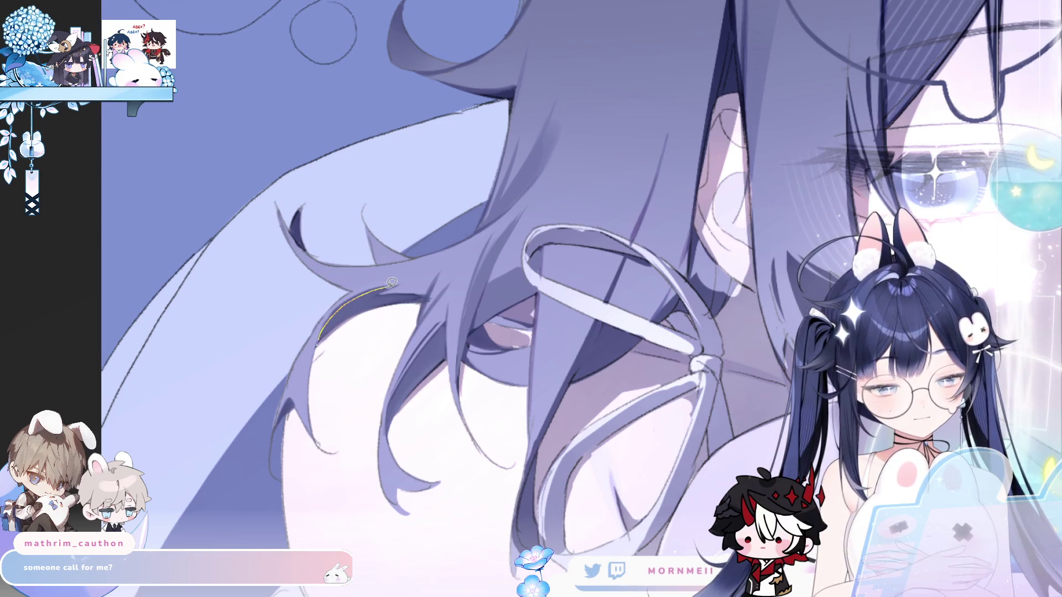
# Lasso the hair tips over the pillow, repaint them with the brush, and deselect.
pyautogui.moveTo(360, 313); pyautogui.dragTo(348, 306)
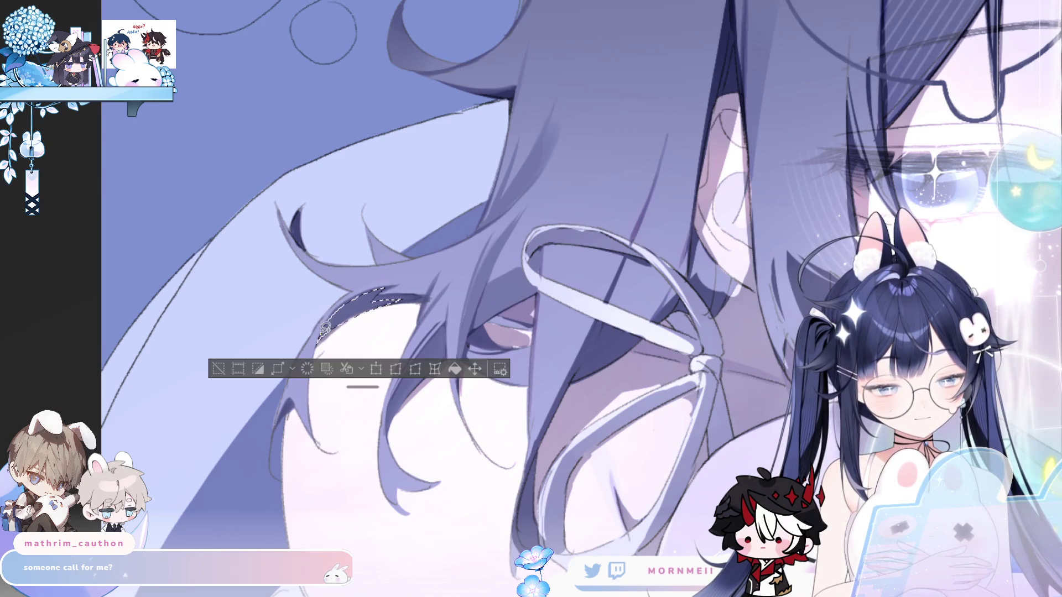
pyautogui.press('b')
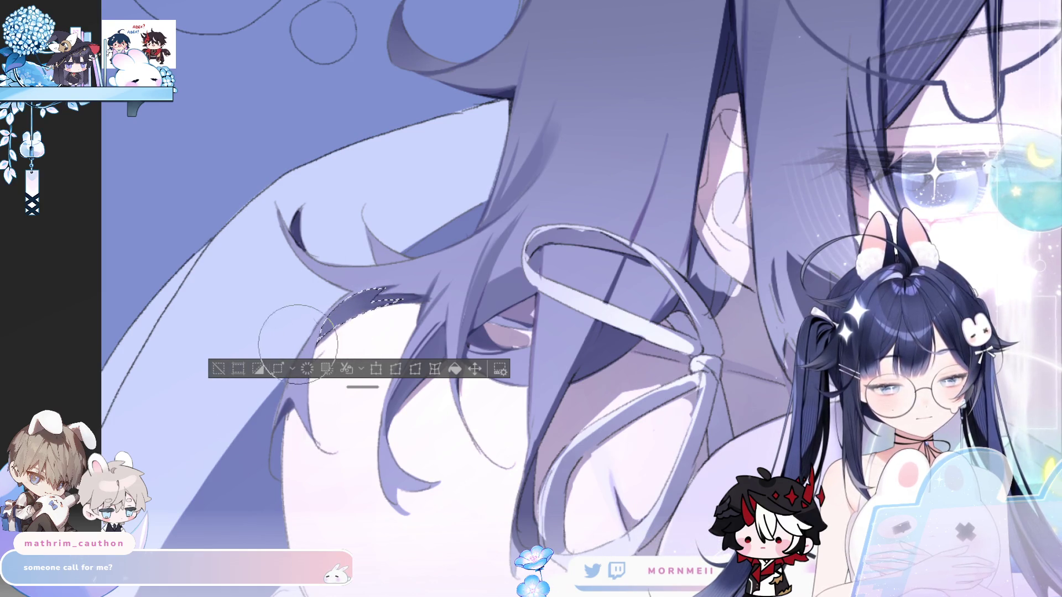
pyautogui.hotkey('ctrl', 'd')
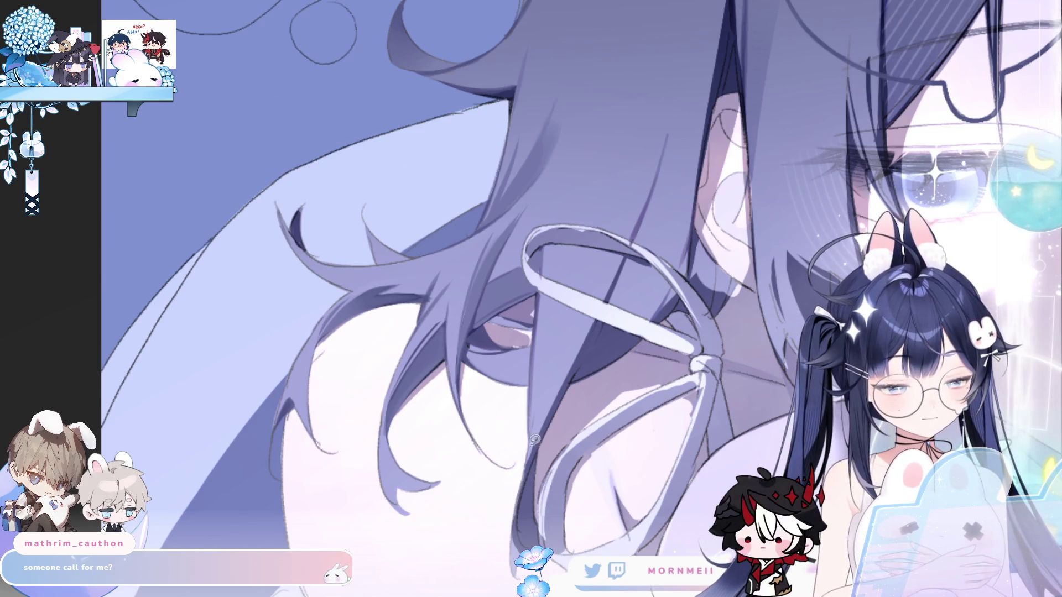
# Lasso a small hair area on the right, repaint it with the brush, deselect, then mirror-check the face.
pyautogui.moveTo(550, 319); pyautogui.dragTo(547, 326)
pyautogui.press('b')
pyautogui.hotkey('ctrl', 'd')
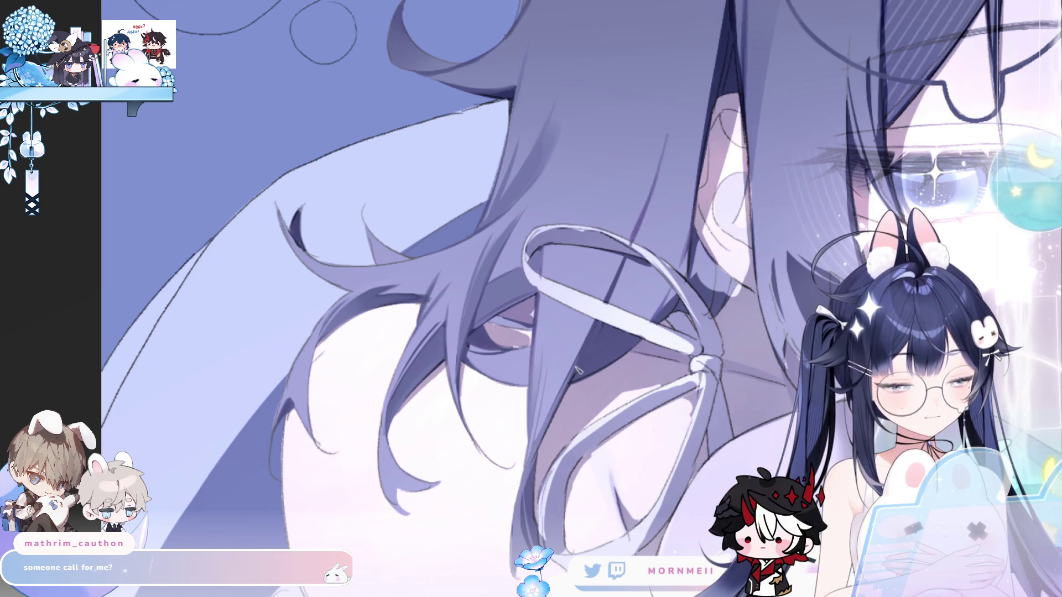
pyautogui.press('h')
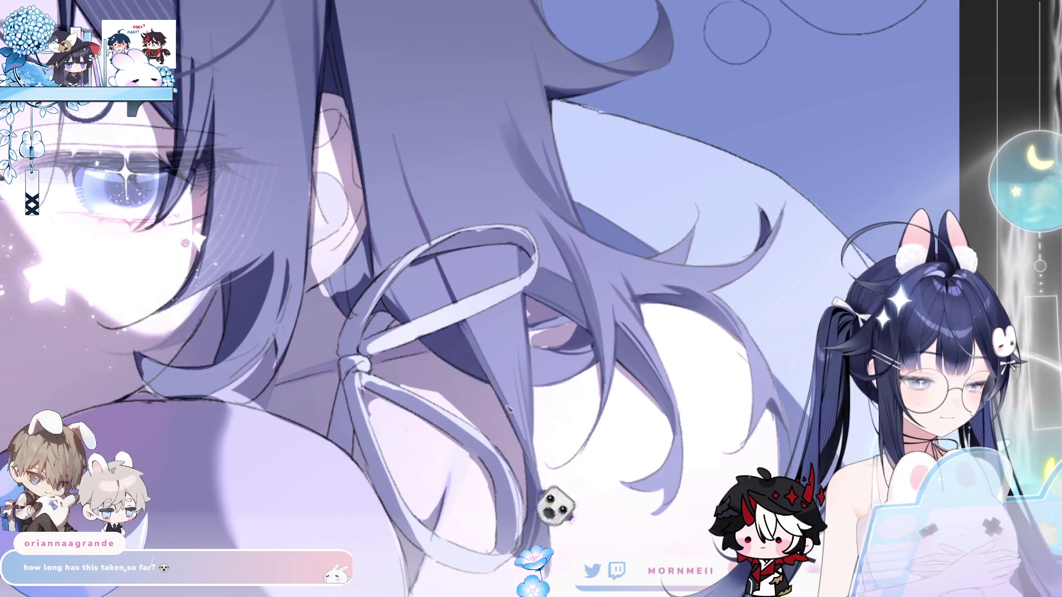
pyautogui.press('h')
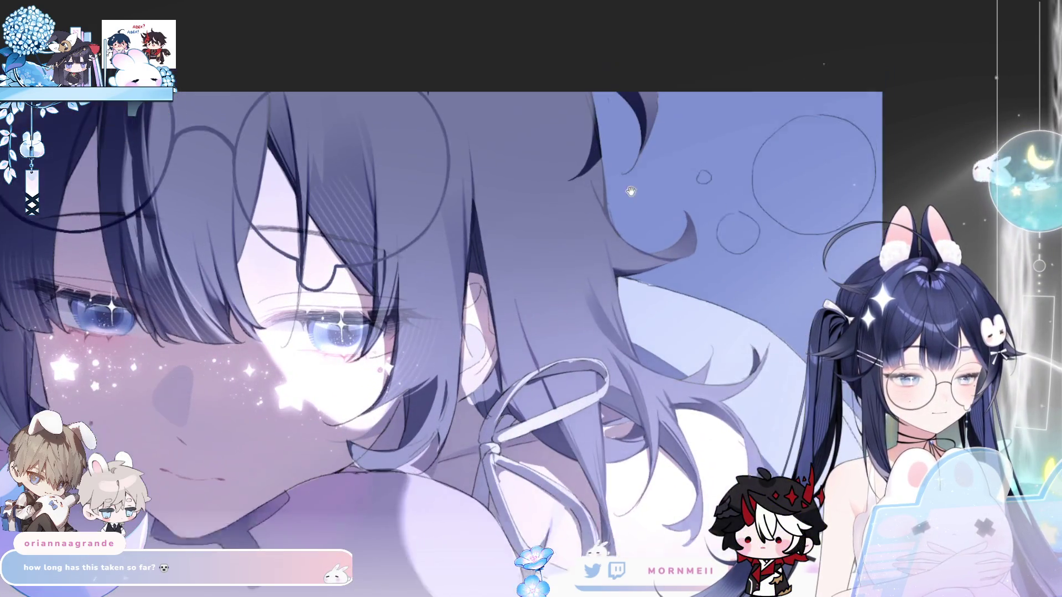
pyautogui.moveTo(630, 192); pyautogui.dragTo(609, 228)
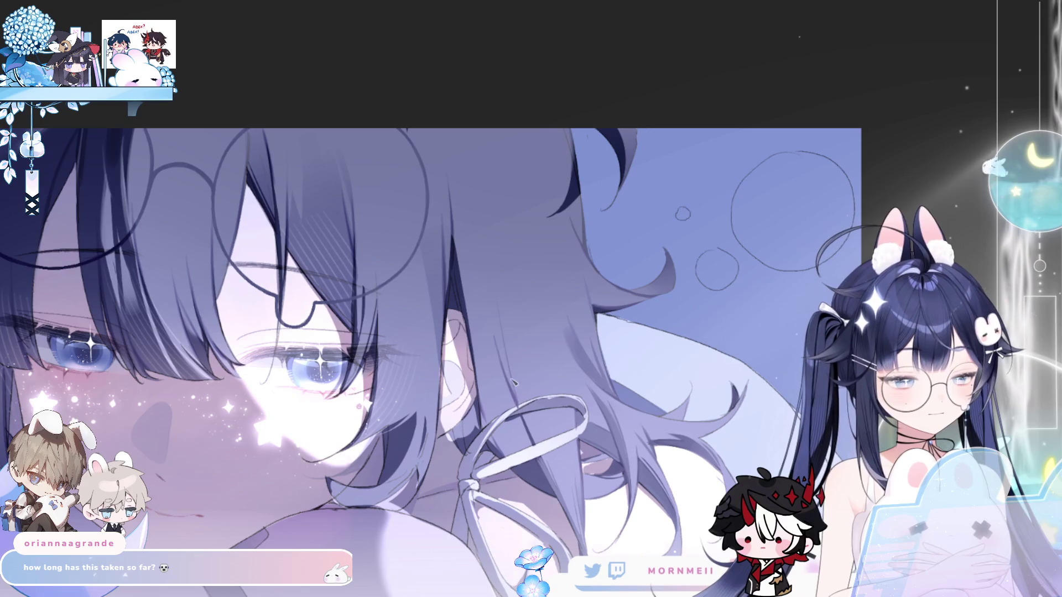
pyautogui.press('h')
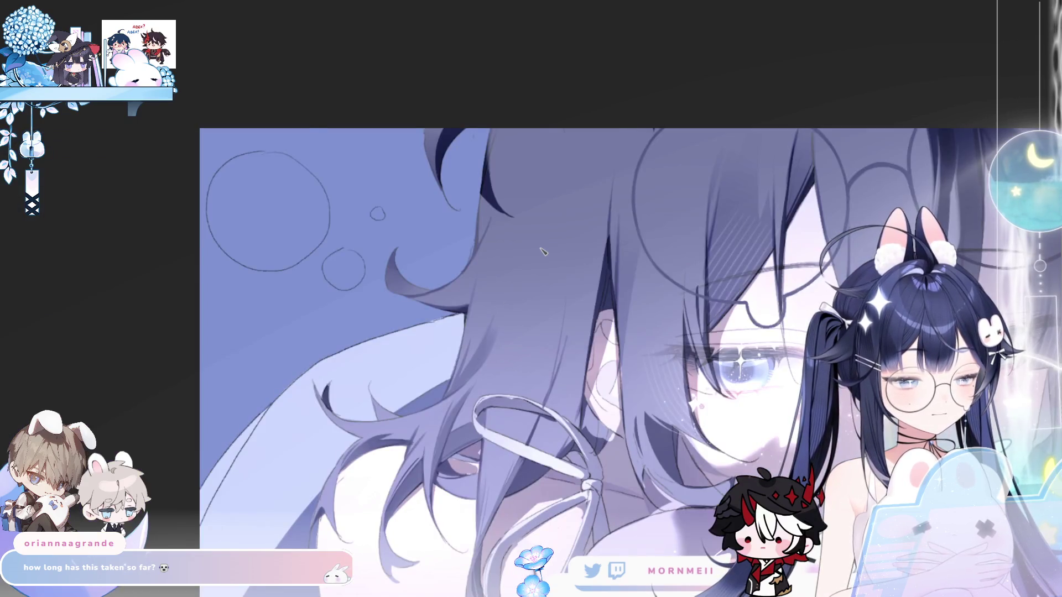
pyautogui.press('h')
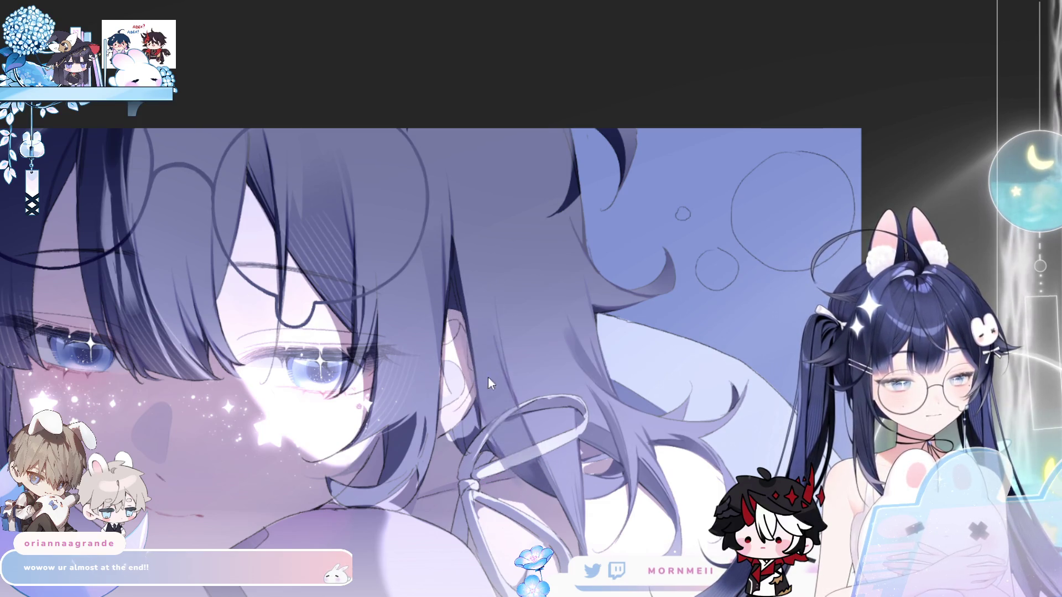
pyautogui.press('h')
pyautogui.press('h')
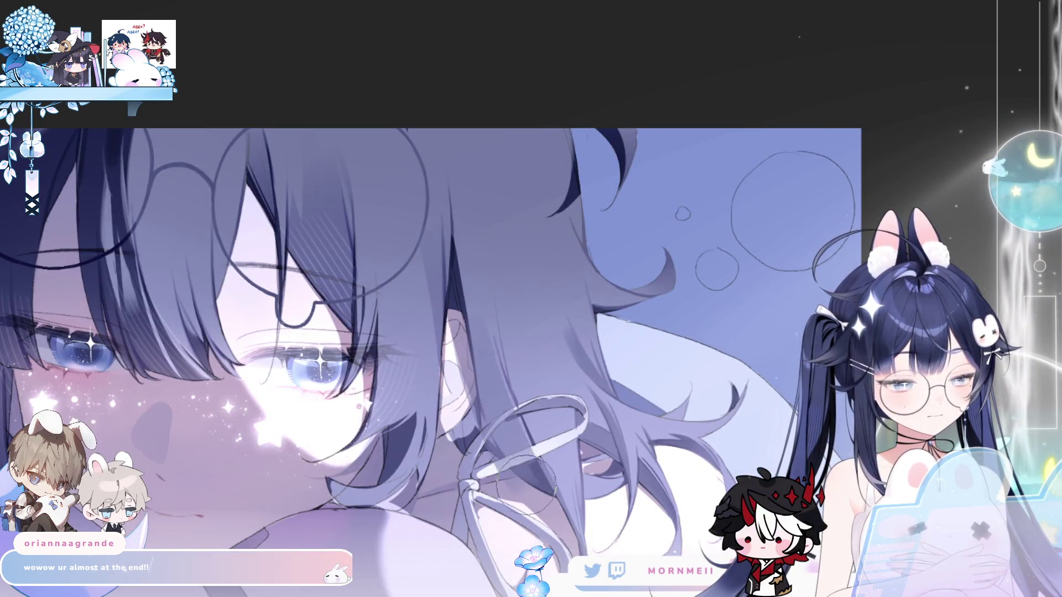
pyautogui.press('h')
pyautogui.press('h')
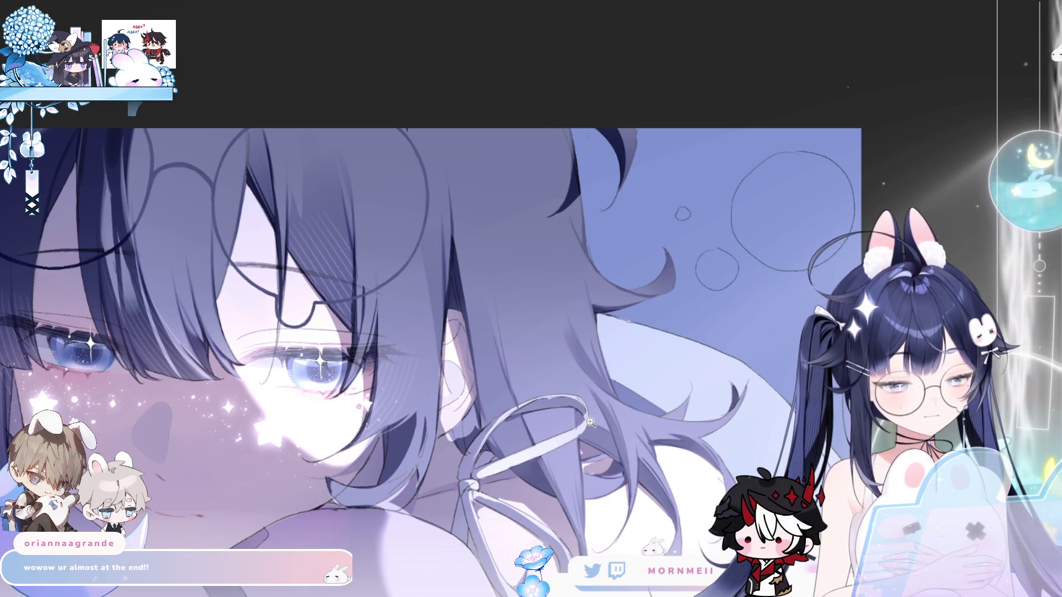
pyautogui.scroll(-3, 500, 409)
pyautogui.scroll(3, 500, 409)
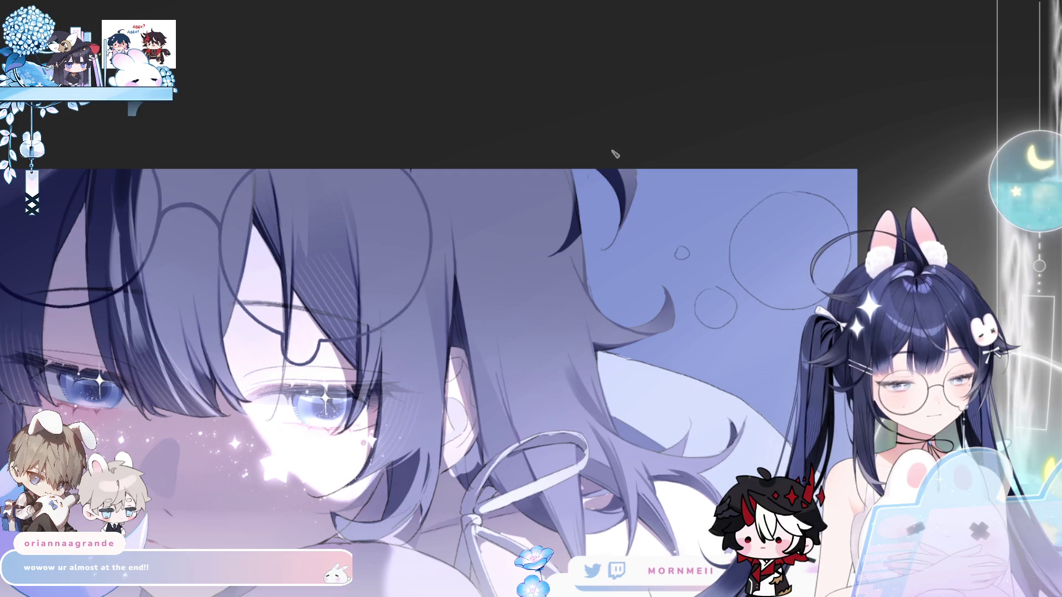
pyautogui.scroll(-3, 671, 112)
pyautogui.scroll(3, 671, 109)
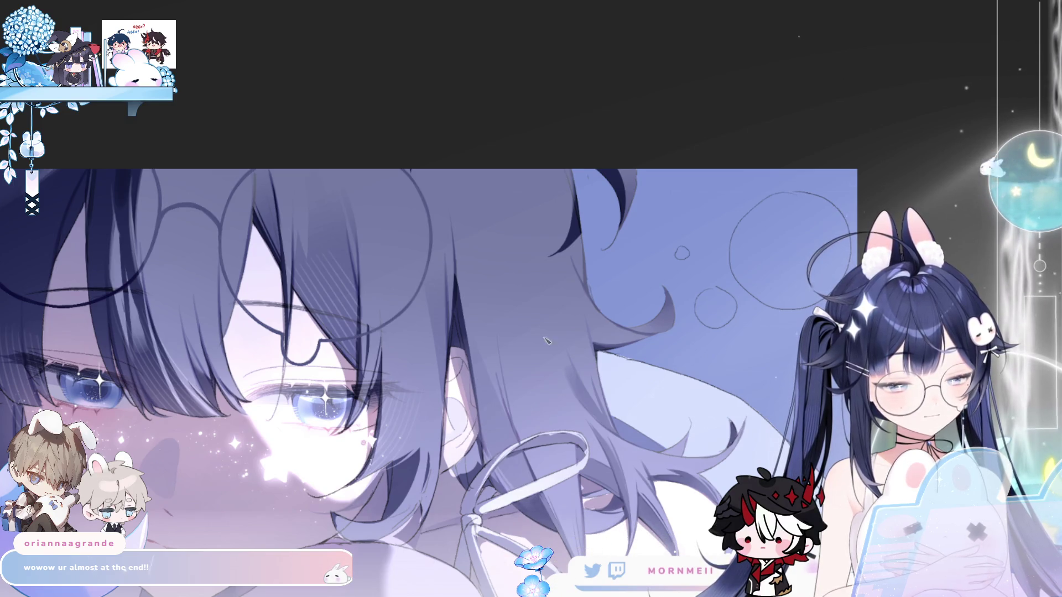
pyautogui.press('h')
pyautogui.press('h')
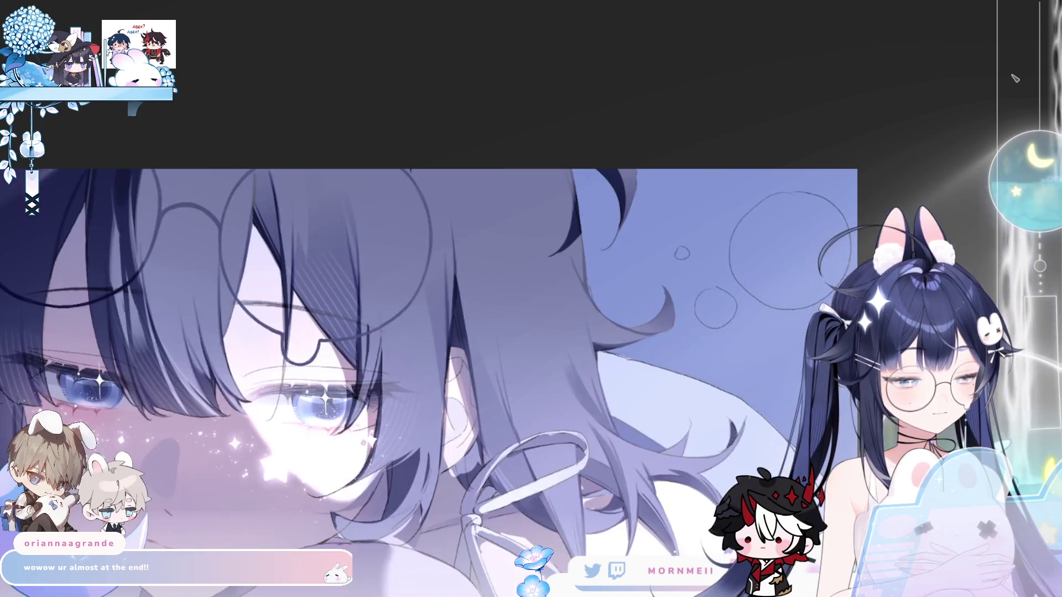